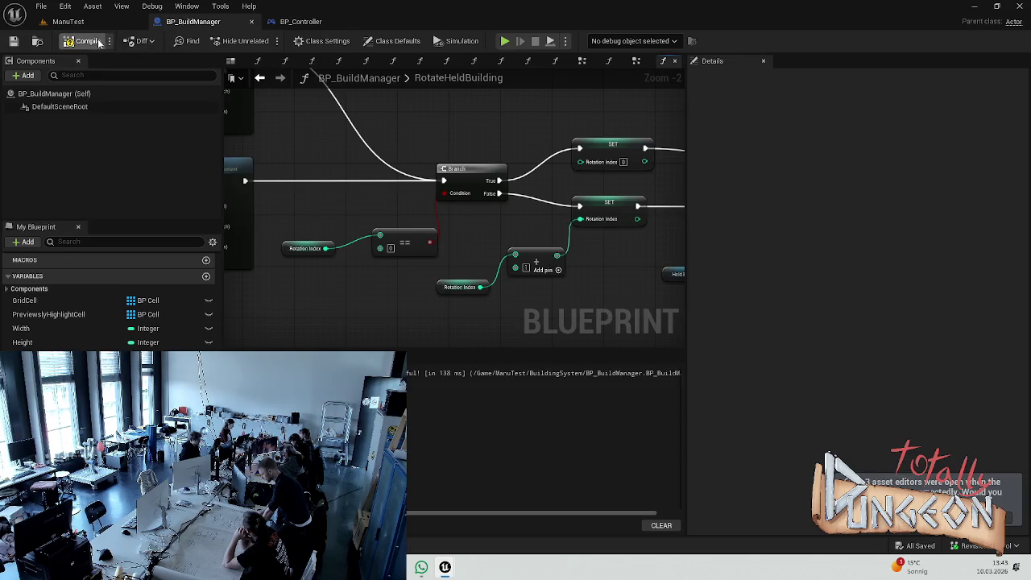
Step: Start a play test of the ManuTest level and lay the first floor tiles of a path
click(68, 21)
click(267, 42)
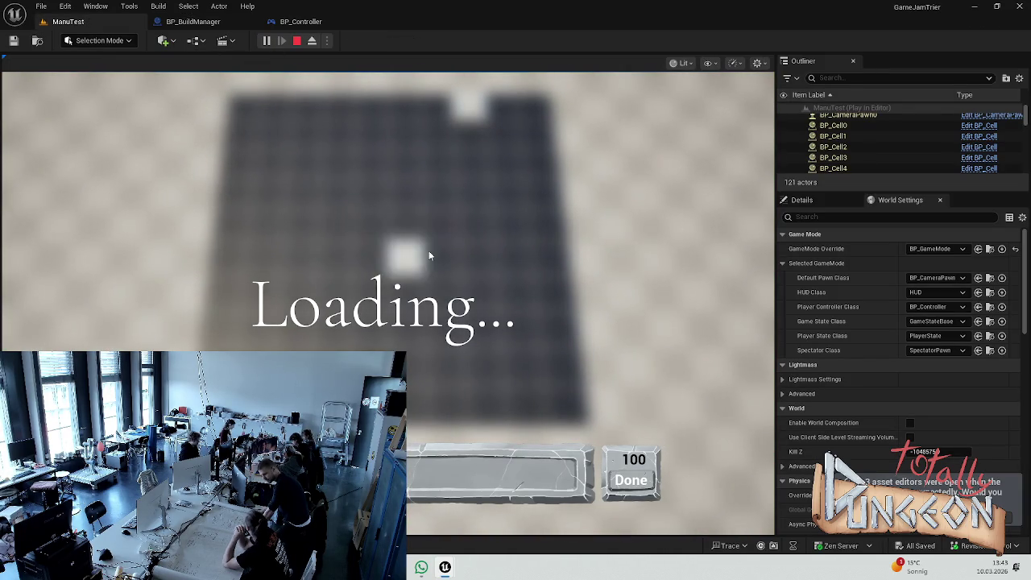
click(382, 242)
click(382, 228)
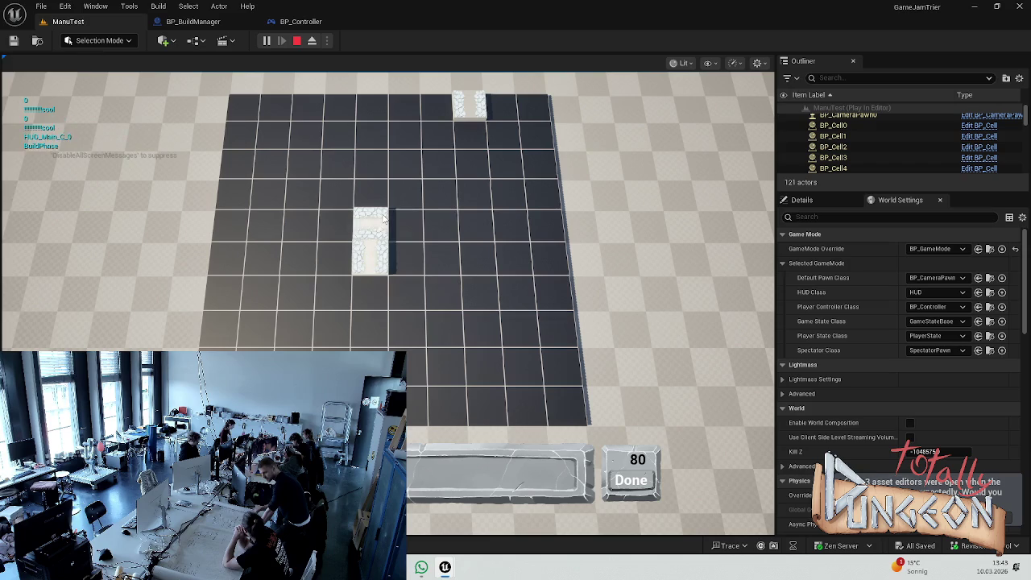
click(411, 228)
click(447, 230)
click(441, 258)
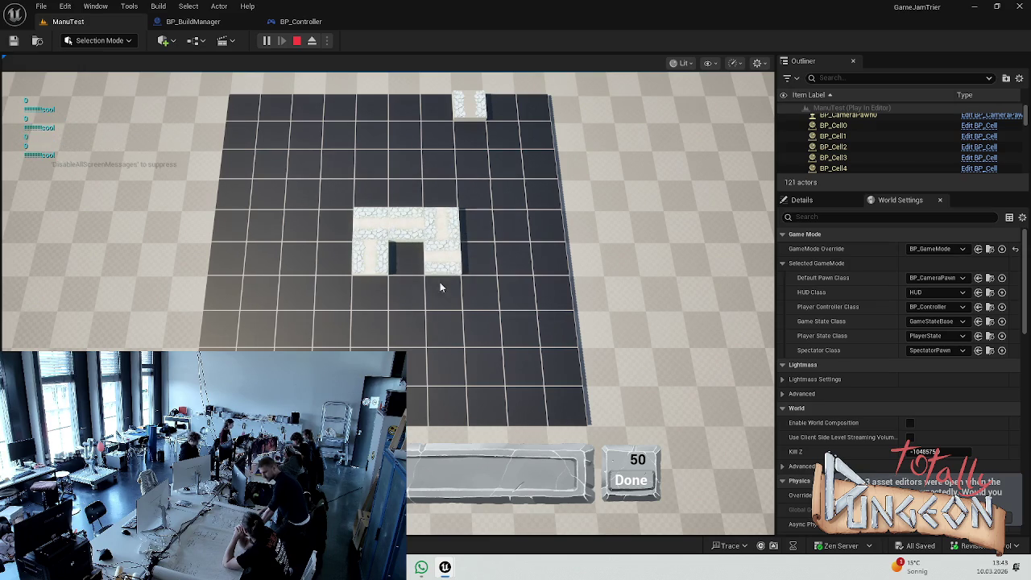
Step: Extend the tile path until the counter hits 0, stop play, and bring up BP_Controller
click(442, 293)
click(371, 293)
click(334, 294)
click(302, 225)
click(302, 194)
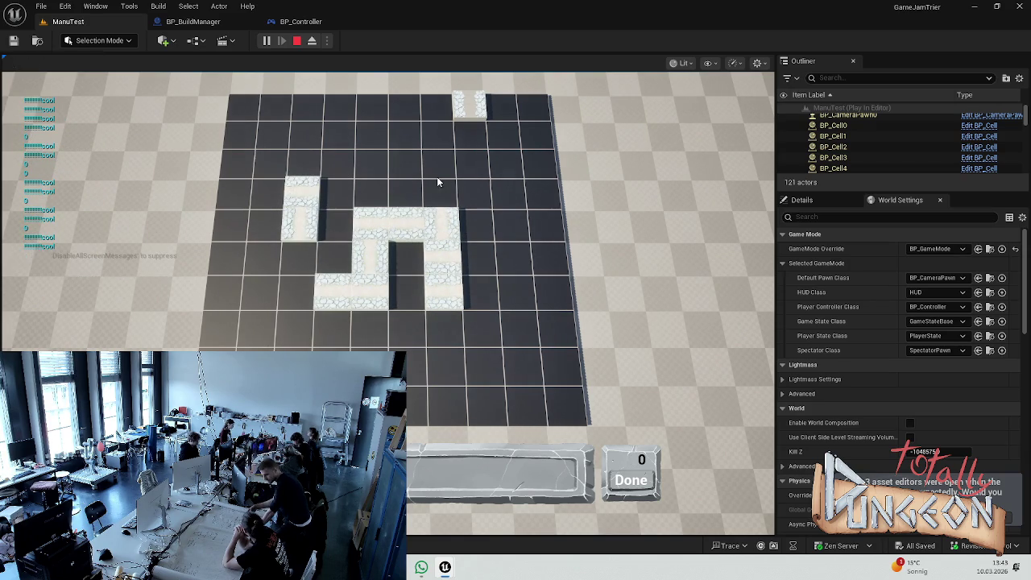
key(Escape)
click(305, 24)
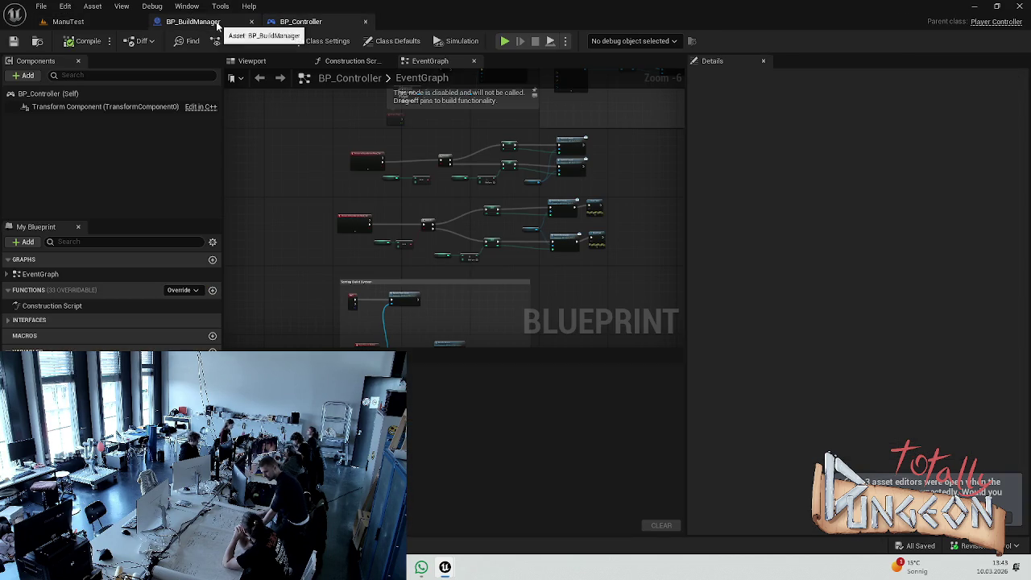
Step: In BP_BuildManager, set the equality node's comparison value to 1 and compile
click(166, 22)
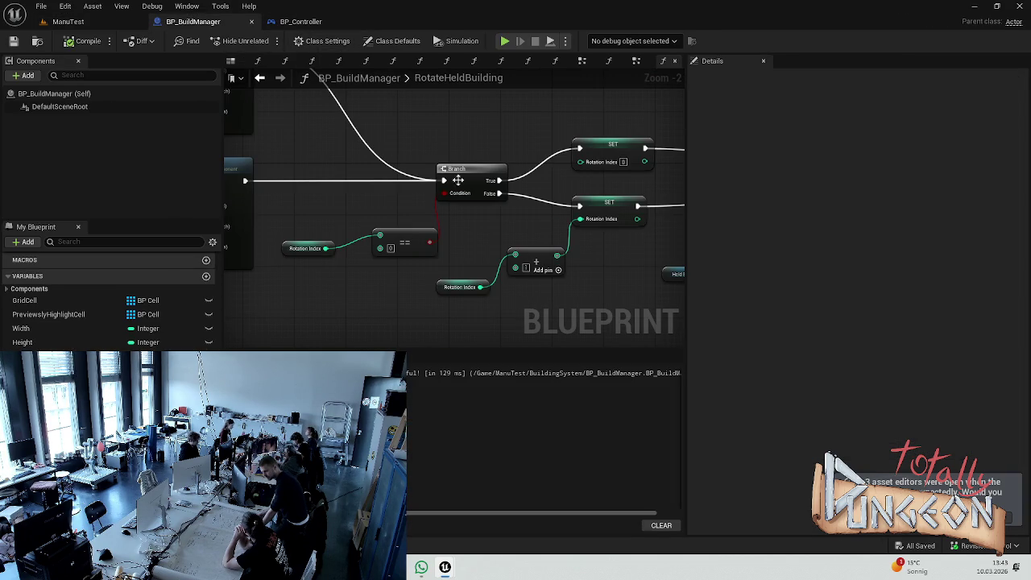
click(388, 247)
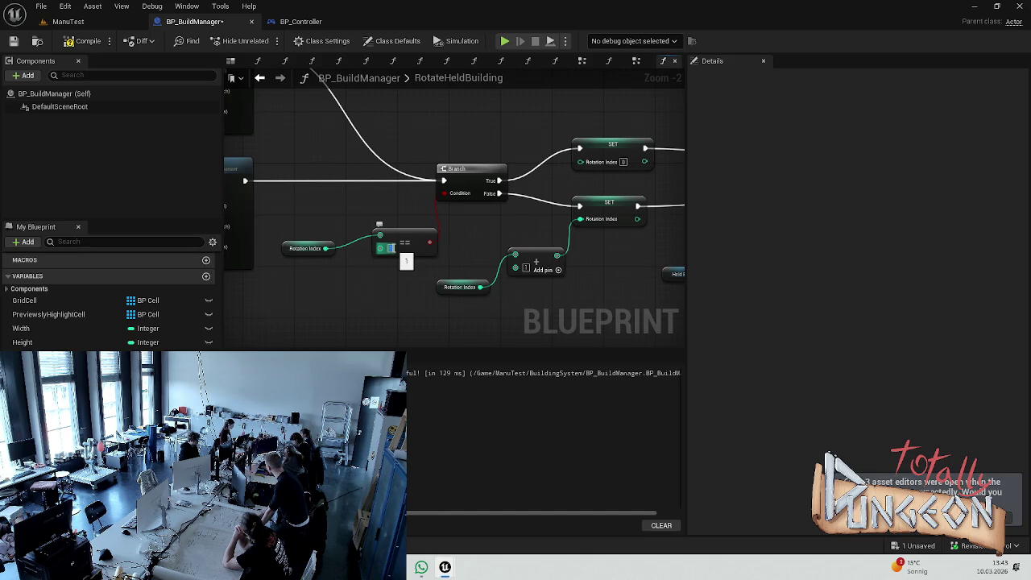
text(1)
key(Return)
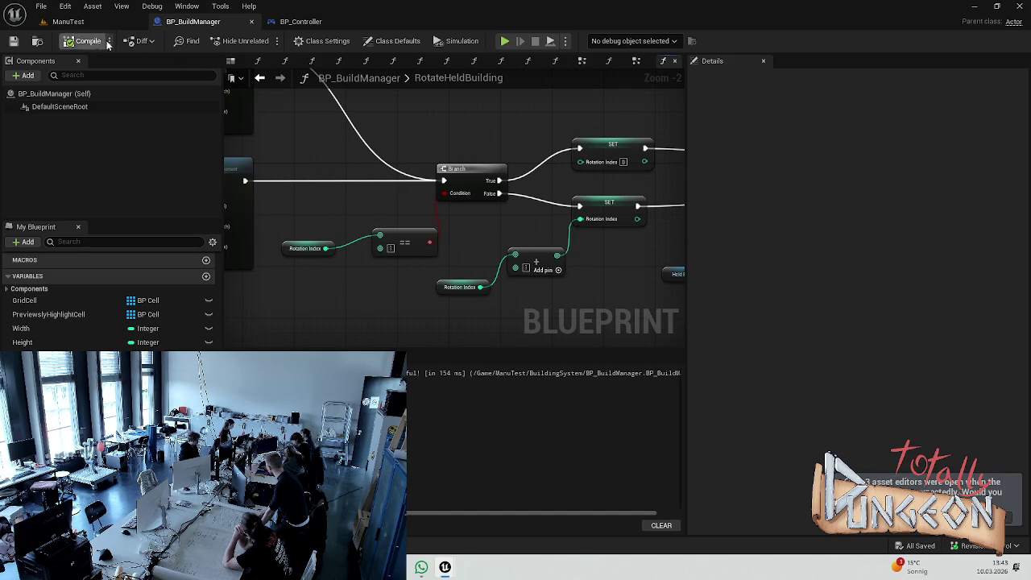
click(89, 41)
Step: In CommitBuildingToGrid, wire a Rotation Index getter into Rotate Held Building's input
scroll(53, 342, down, 5)
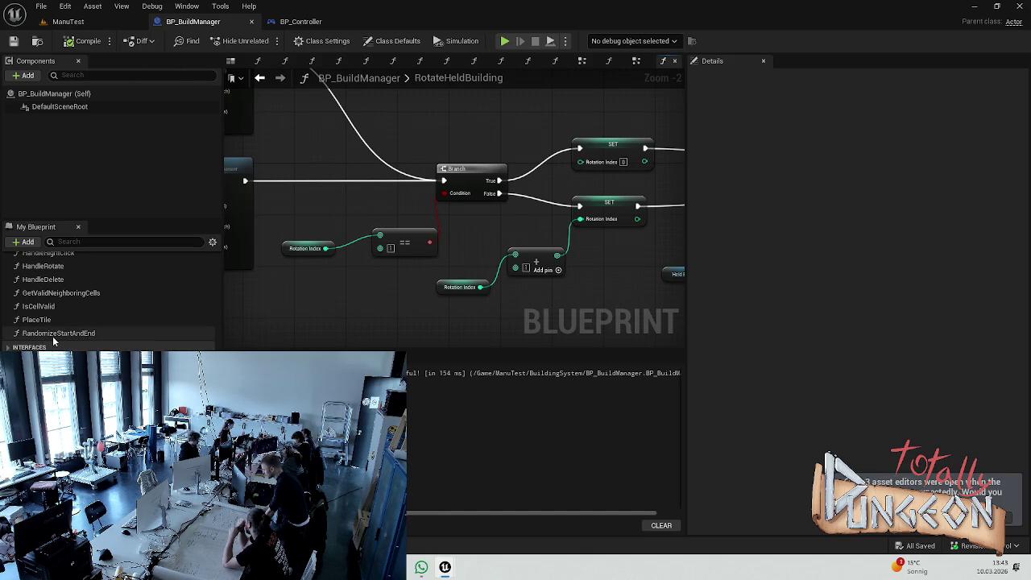
scroll(65, 322, up, 3)
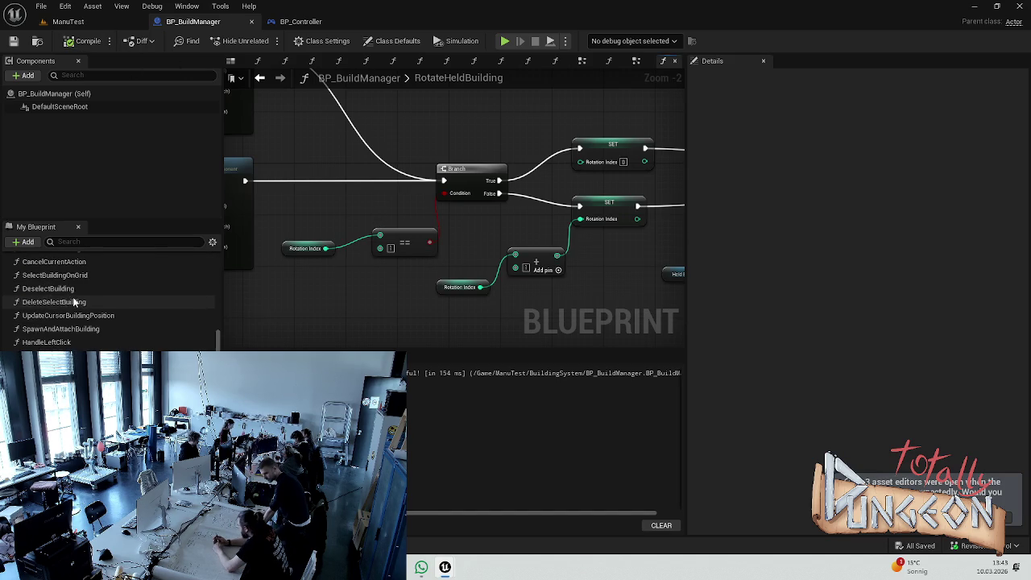
scroll(70, 302, up, 3)
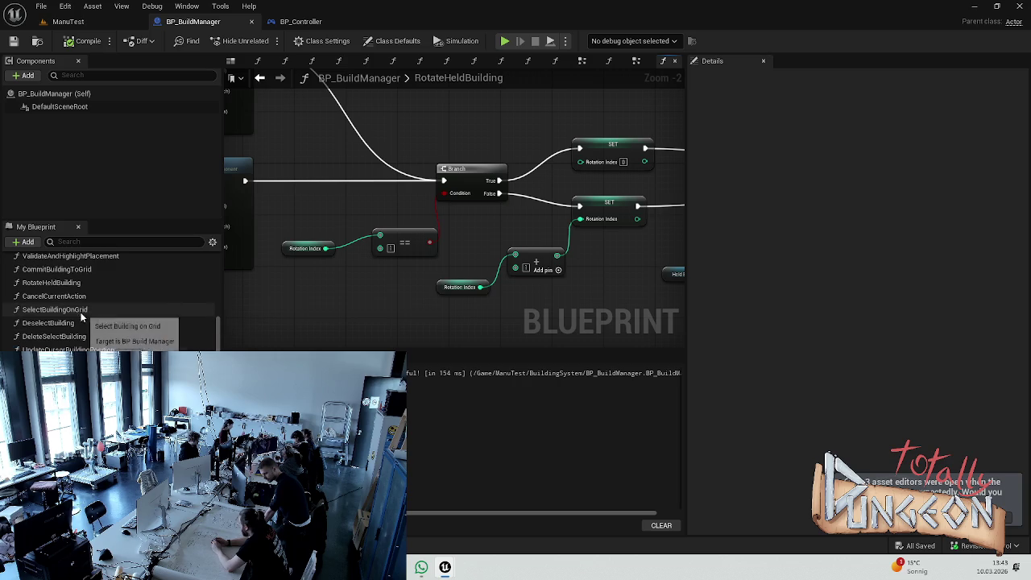
double_click(69, 270)
drag(493, 236, 544, 232)
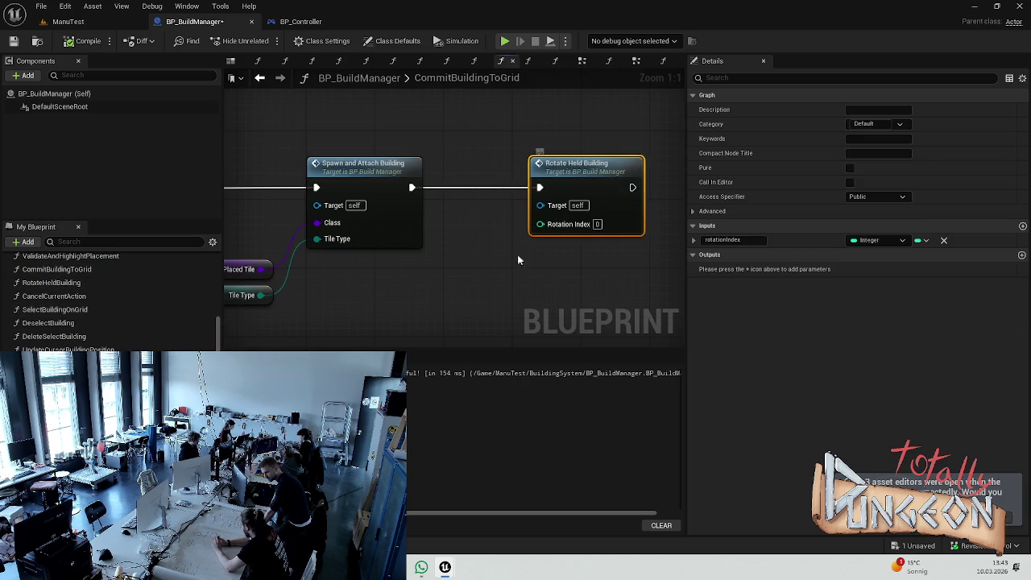
click(548, 266)
scroll(105, 306, down, 5)
mouse_move(48, 357)
mouse_down()
mouse_move(472, 276)
mouse_move(576, 242)
mouse_move(540, 223)
mouse_up()
drag(444, 277, 466, 252)
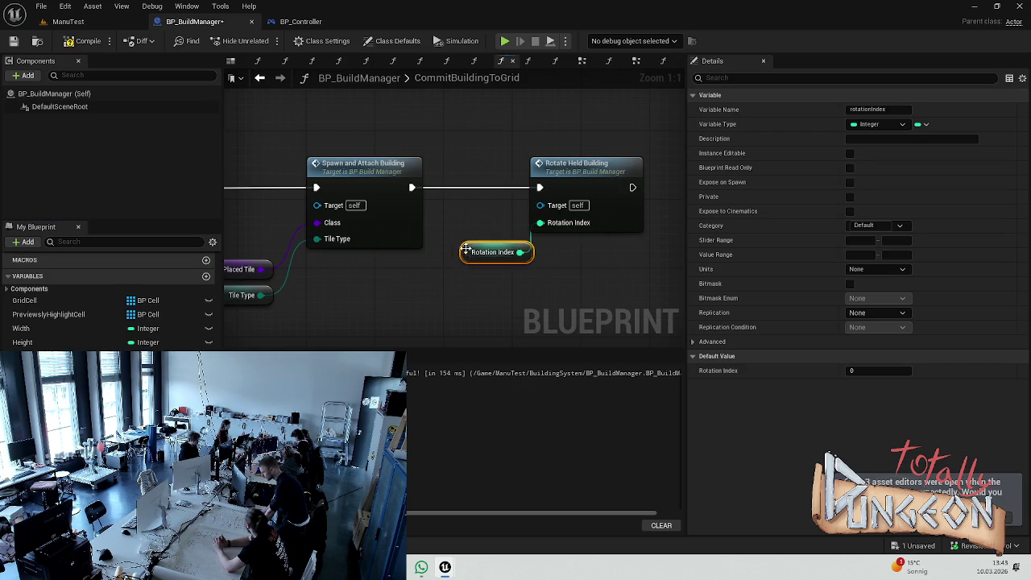
drag(577, 166, 609, 169)
click(524, 146)
Step: Save the blueprint and start a new play test of the ManuTest level
key(ctrl+s)
click(92, 6)
click(68, 22)
key(alt+p)
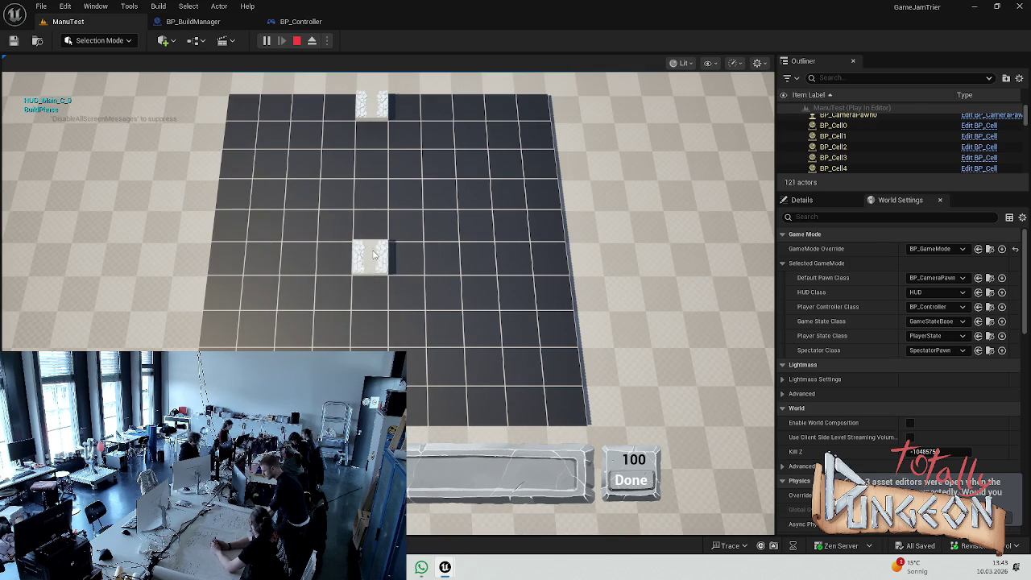
Step: Place a turning path of tiles on the grid until the tile budget is spent
click(373, 257)
click(372, 224)
click(372, 192)
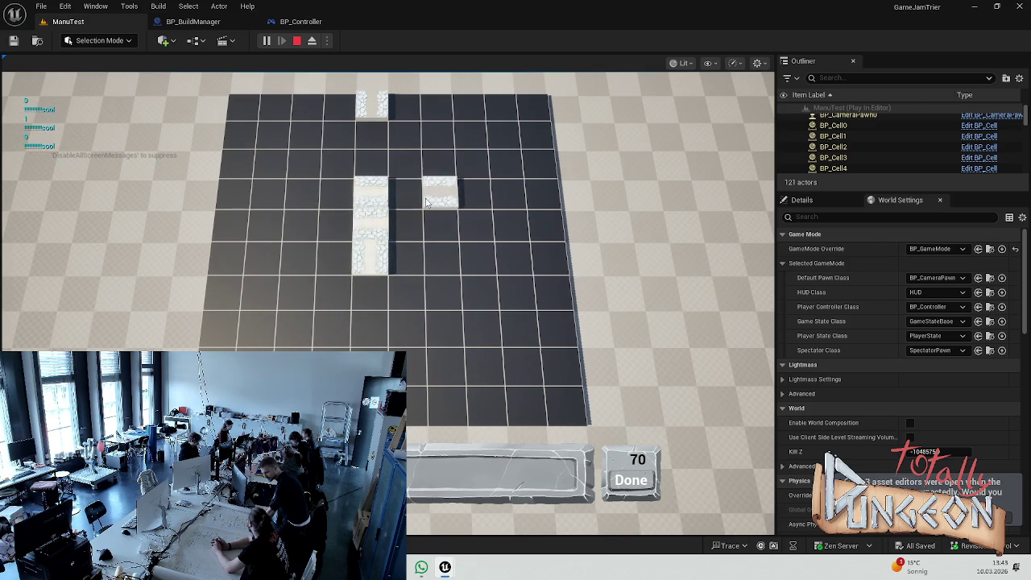
click(407, 196)
click(408, 226)
click(450, 229)
click(475, 227)
click(548, 226)
click(258, 294)
click(337, 296)
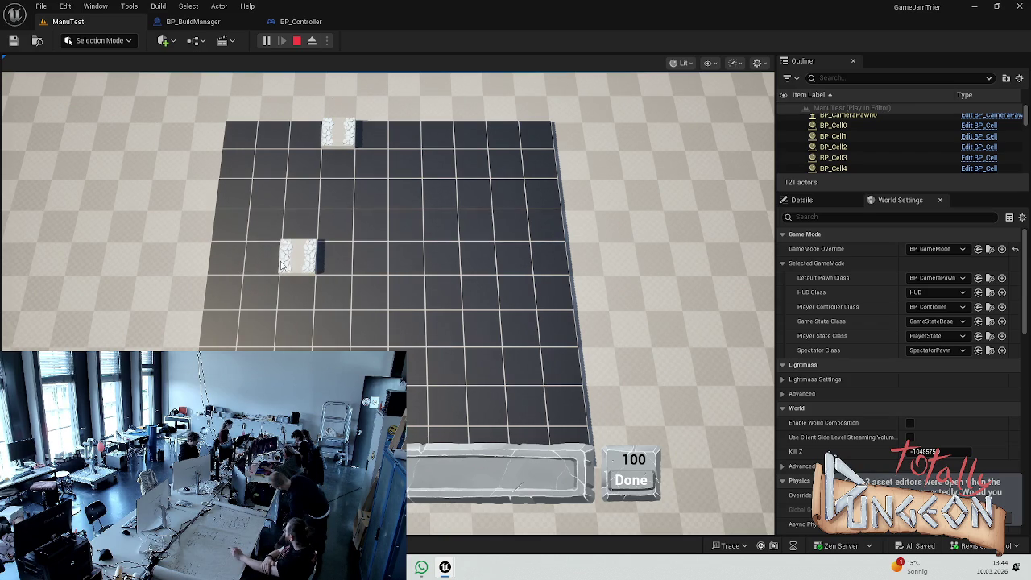
Step: Lay a second run of eight tiles in a row plus two below, stop play, and open BP_Controller
click(295, 258)
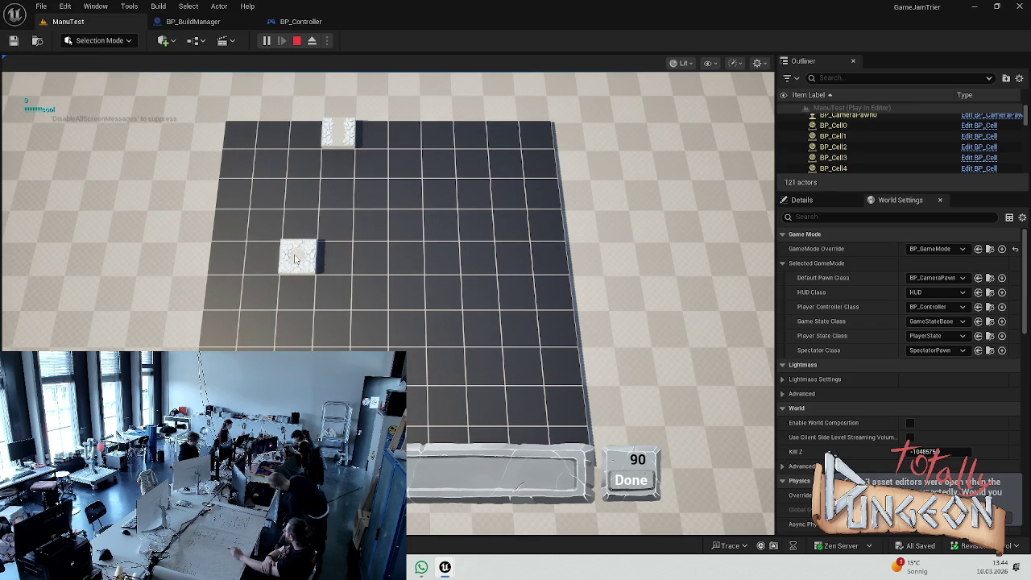
click(339, 260)
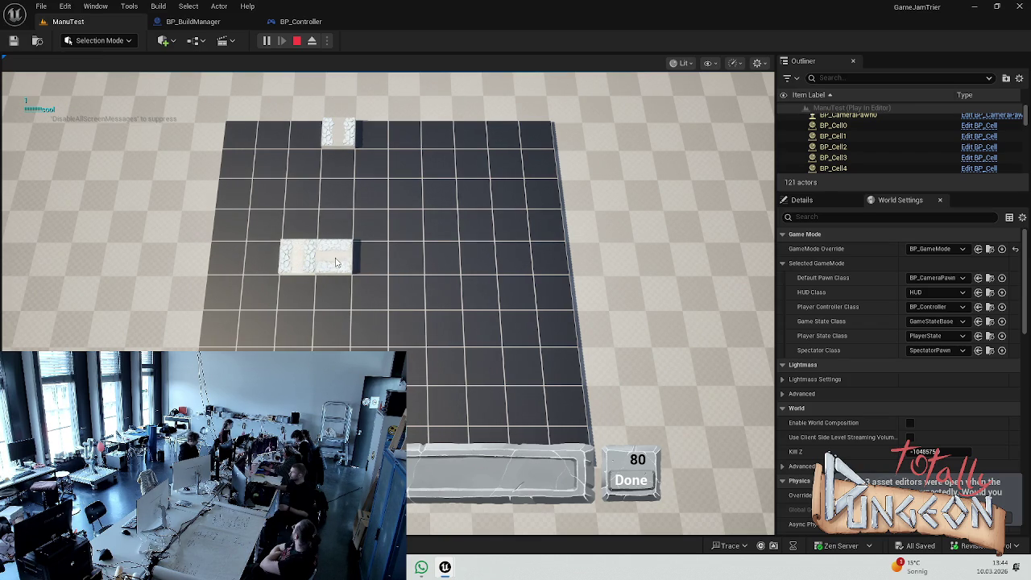
click(370, 264)
click(407, 260)
click(443, 258)
click(479, 256)
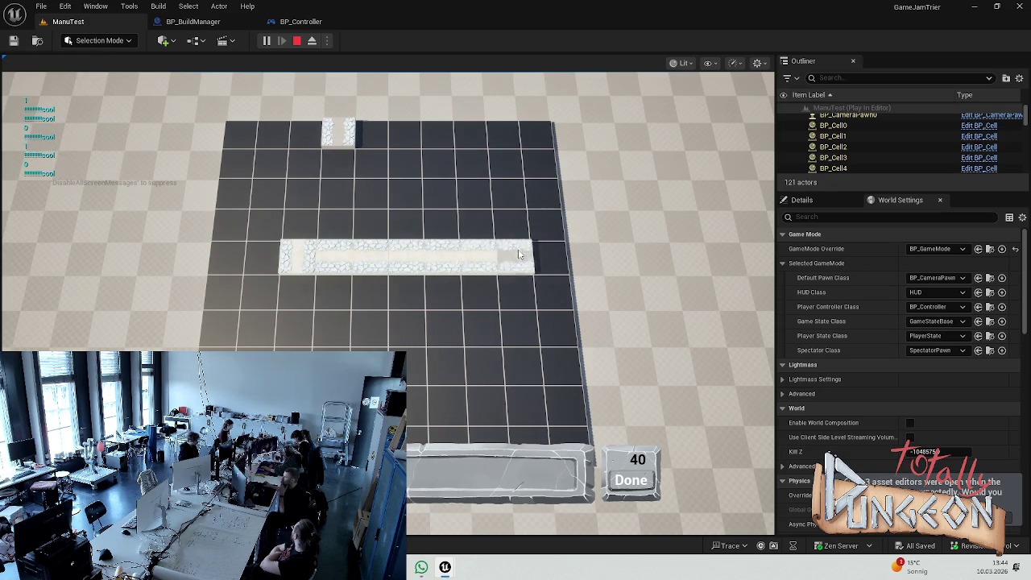
click(516, 256)
click(543, 253)
click(558, 291)
click(516, 292)
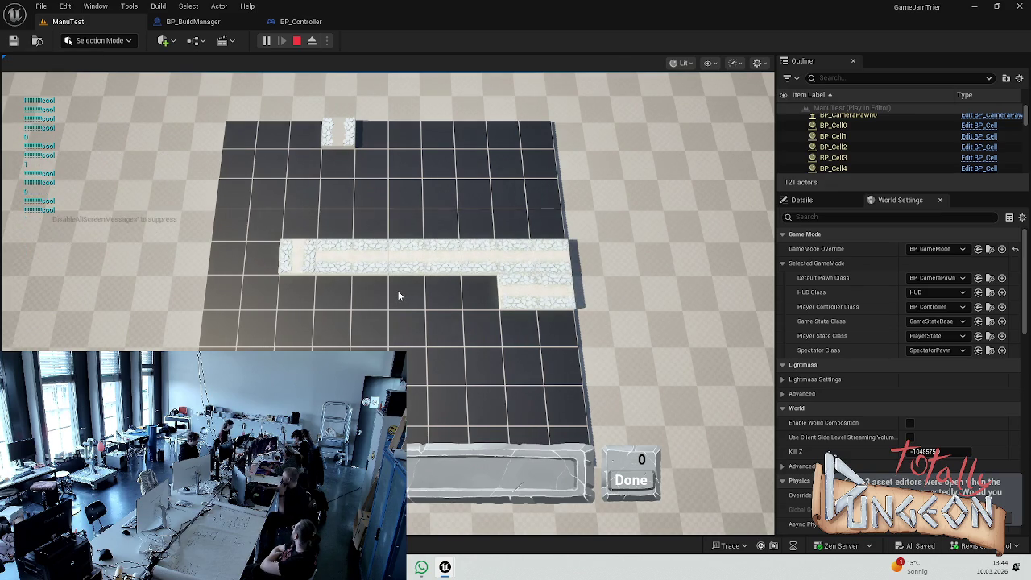
key(Escape)
click(306, 27)
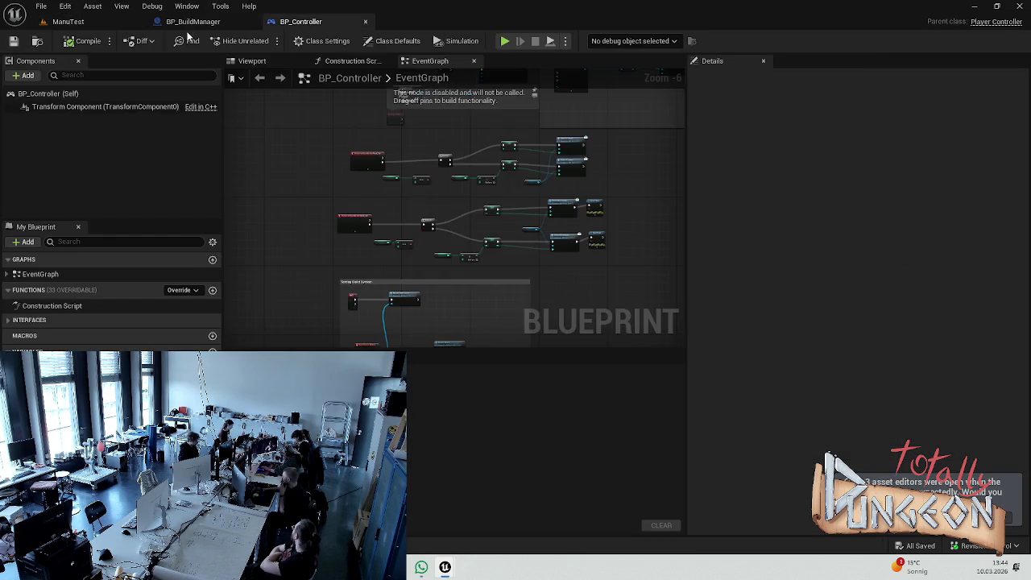
Step: Return to BP_BuildManager and zoom out over the CommitBuildingToGrid graph
click(198, 24)
scroll(418, 182, down, 10)
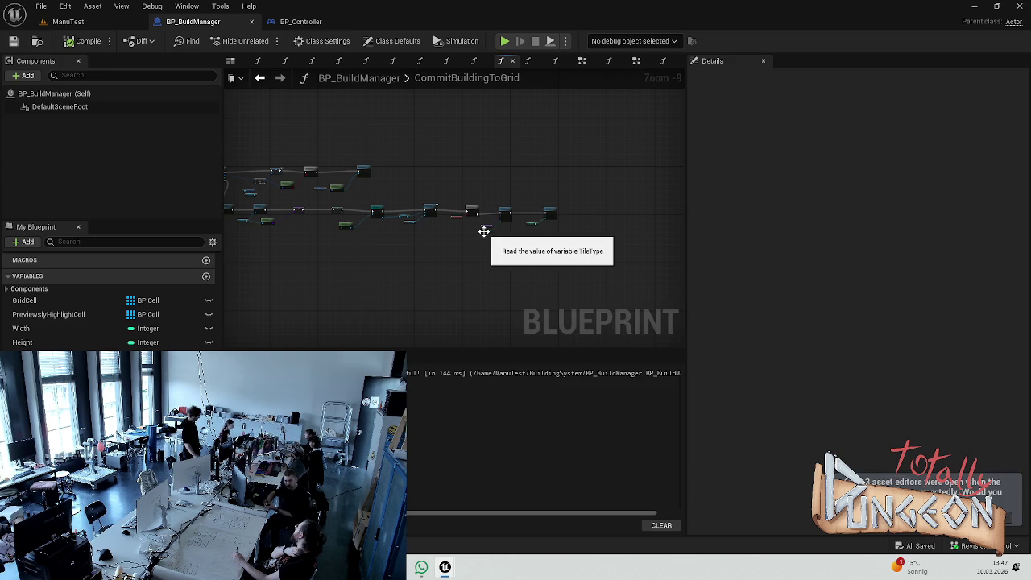
Step: Undo the last graph change and zoom around the CommitBuildingToGrid graph
key(ctrl+z)
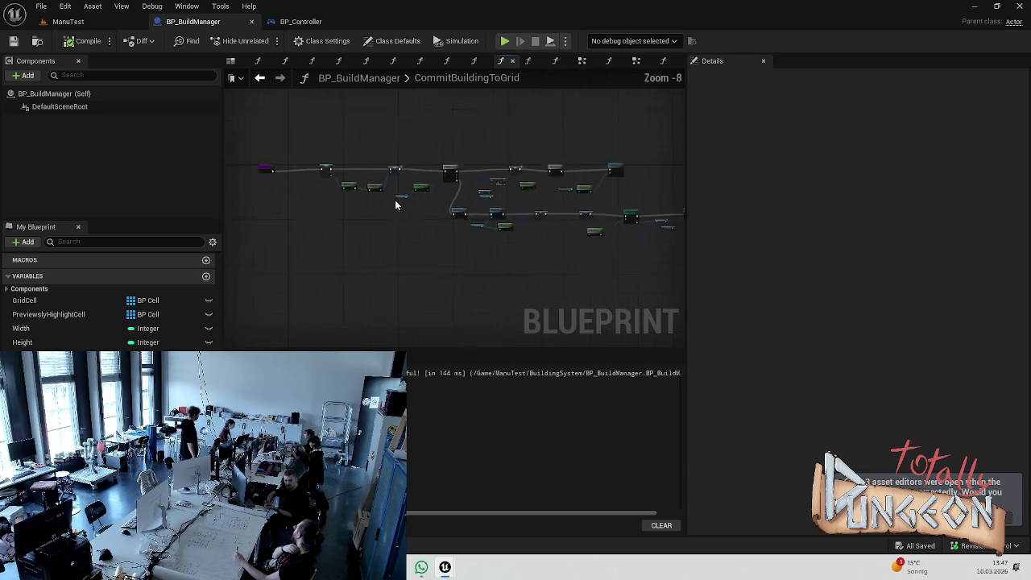
scroll(389, 209, up, 5)
scroll(328, 247, down, 6)
scroll(328, 247, up, 2)
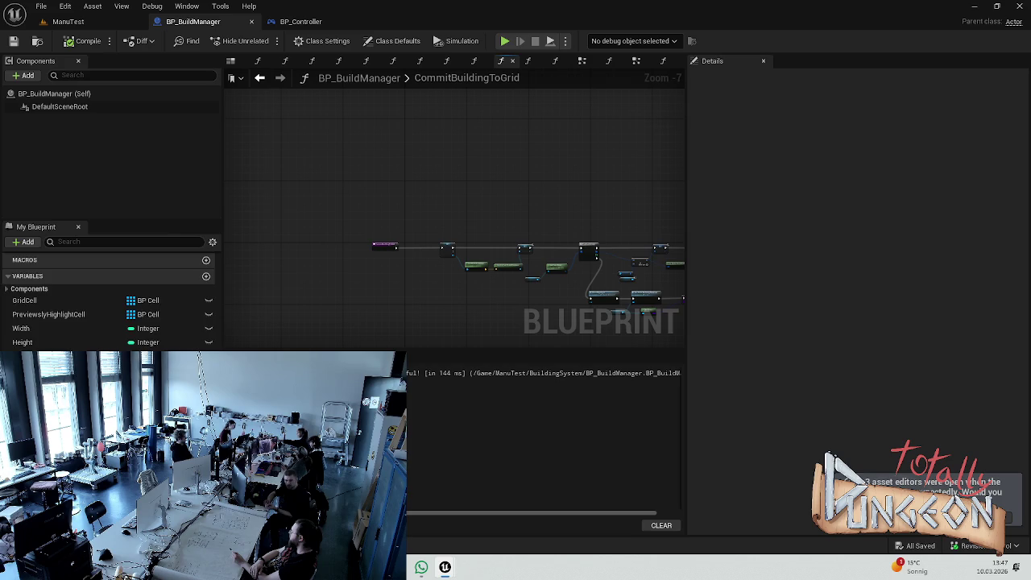
scroll(138, 311, up, 5)
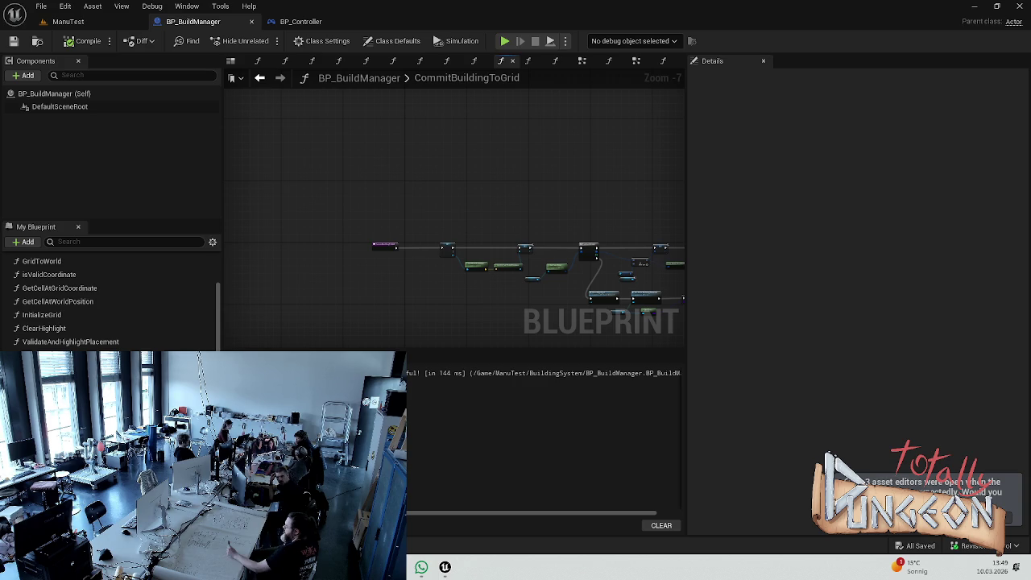
scroll(430, 304, down, 3)
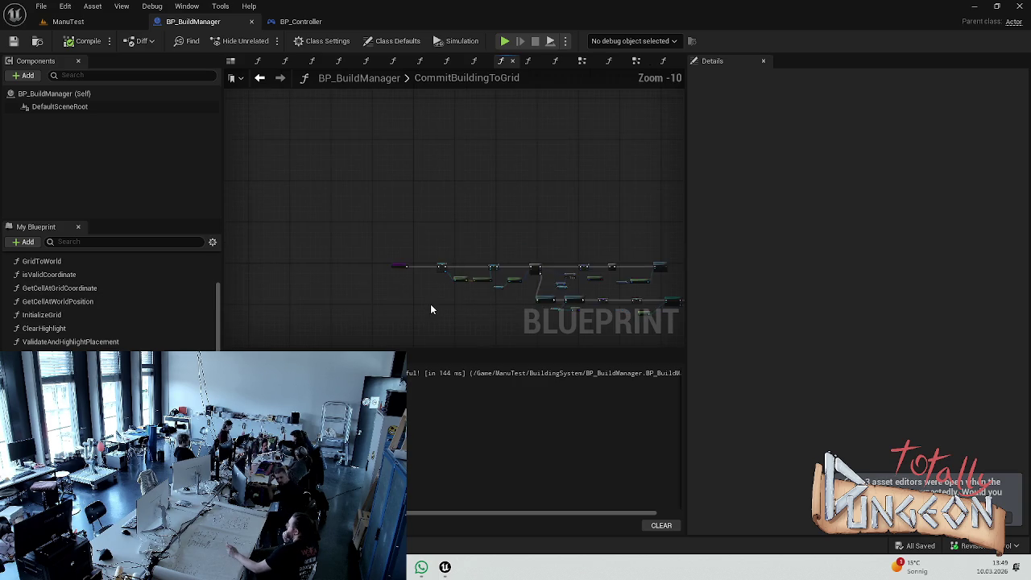
scroll(465, 260, up, 6)
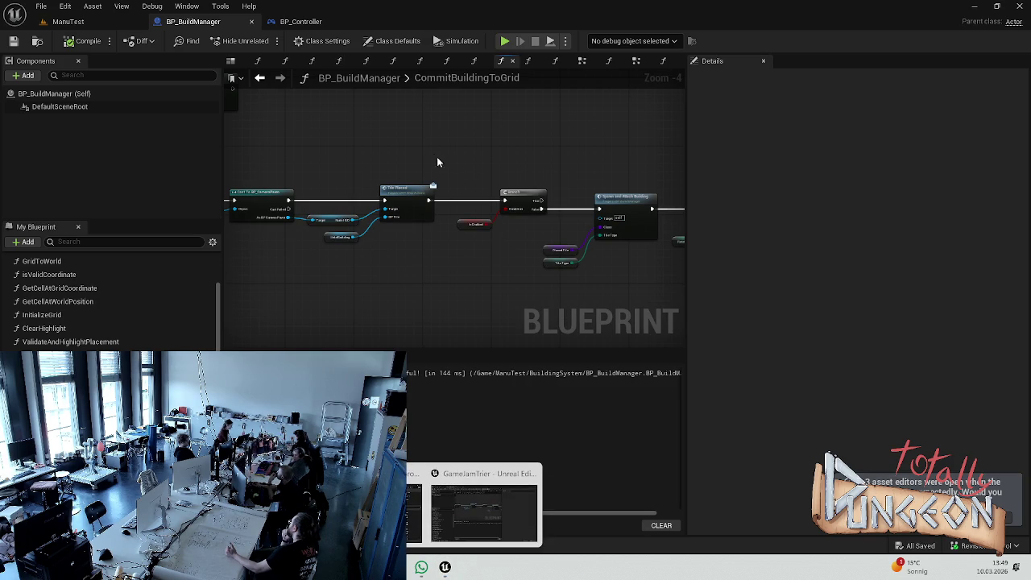
Step: Pan back to the earlier CommitBuildingToGrid nodes around Get Player Pawn and save the blueprint
click(72, 21)
click(180, 22)
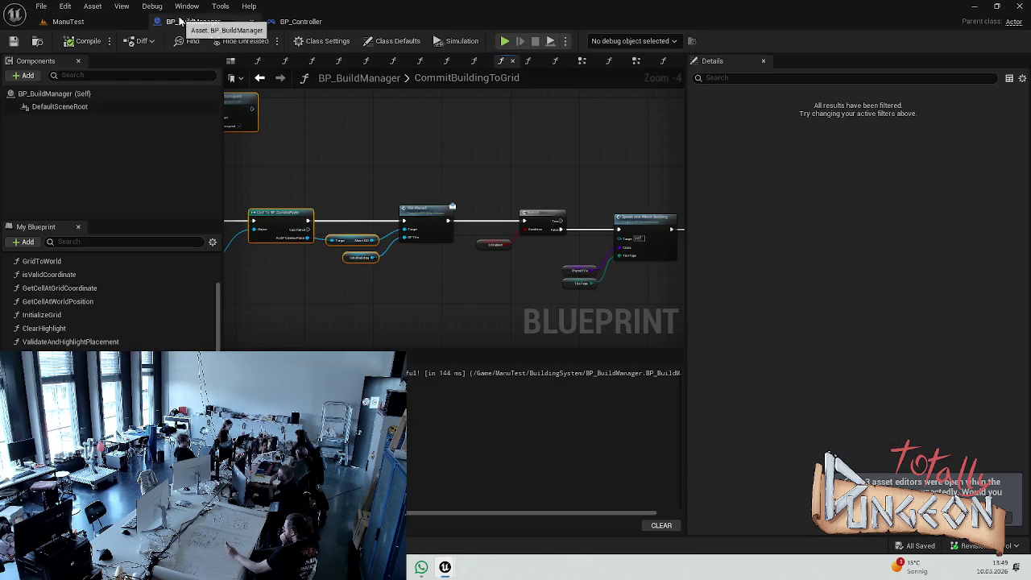
mouse_move(410, 305)
mouse_down()
mouse_move(488, 315)
mouse_move(521, 295)
mouse_move(465, 292)
mouse_up()
click(465, 292)
scroll(399, 287, down, 2)
key(ctrl+s)
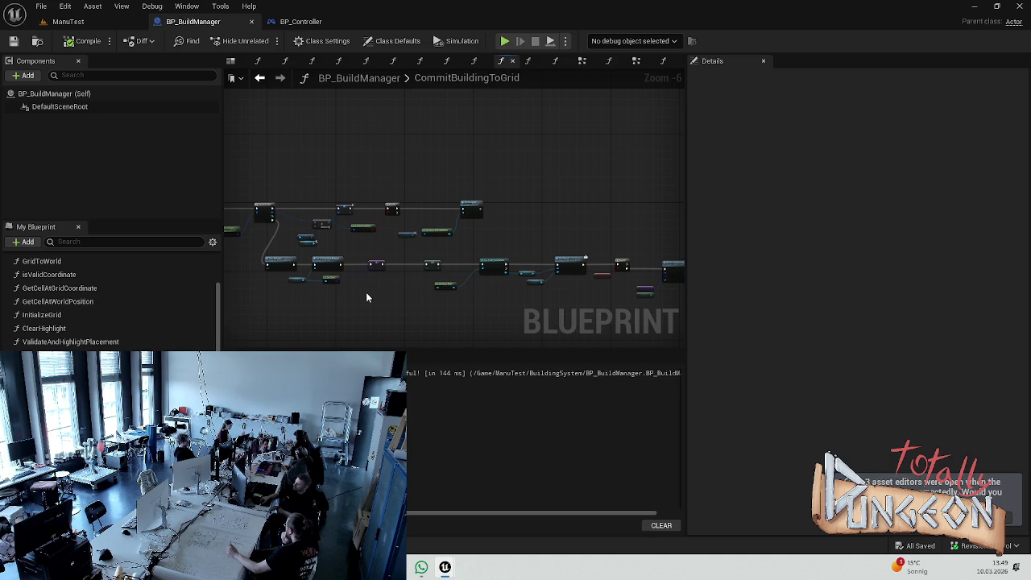
Step: Scroll the My Blueprint function list and open the SelectBuildingOnGrid graph
scroll(363, 297, up, 3)
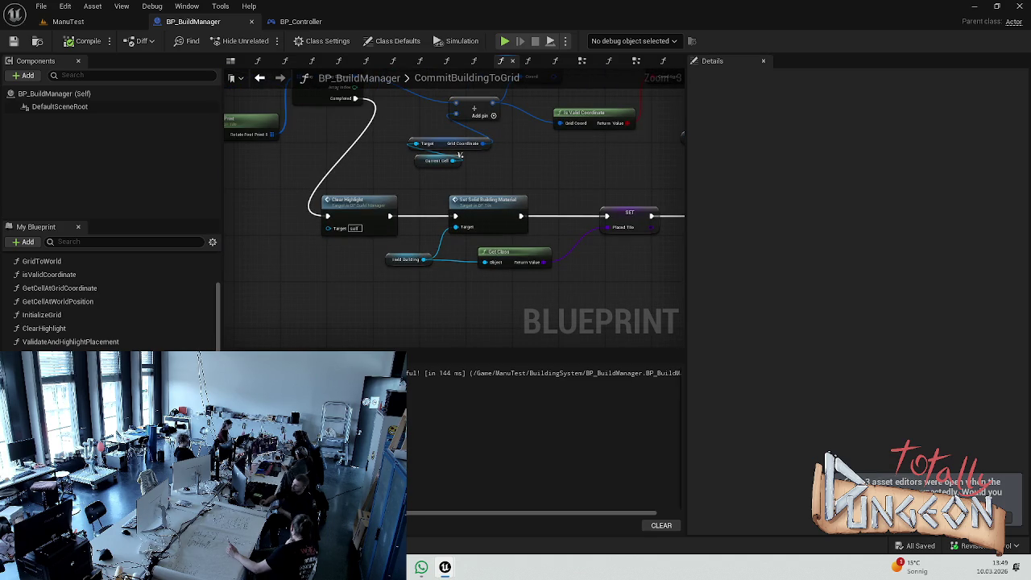
scroll(108, 302, down, 3)
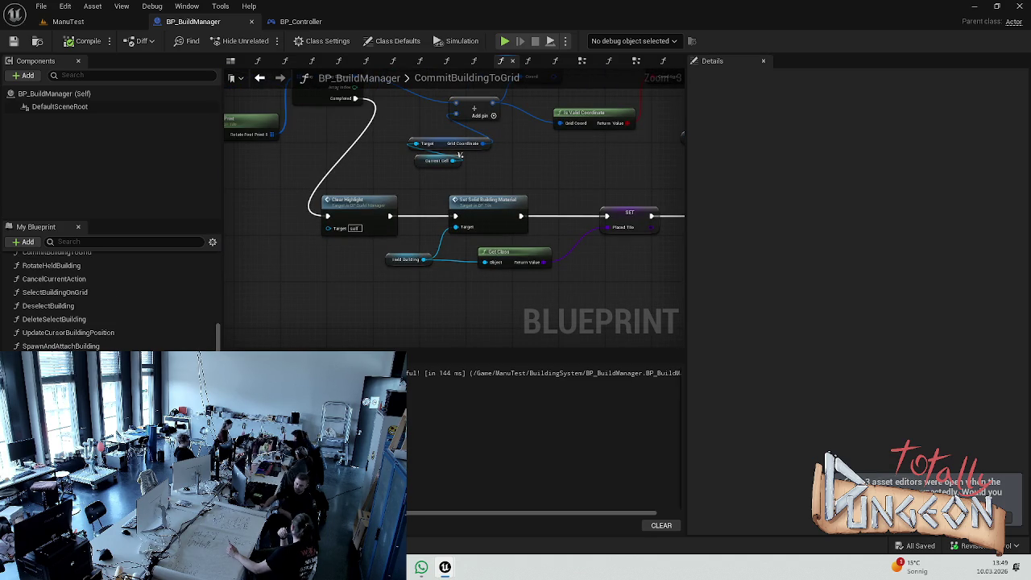
double_click(99, 295)
Step: Change SelectBuildingOnGrid's SET Current Game State value to PlacingBuilding
drag(576, 272, 357, 265)
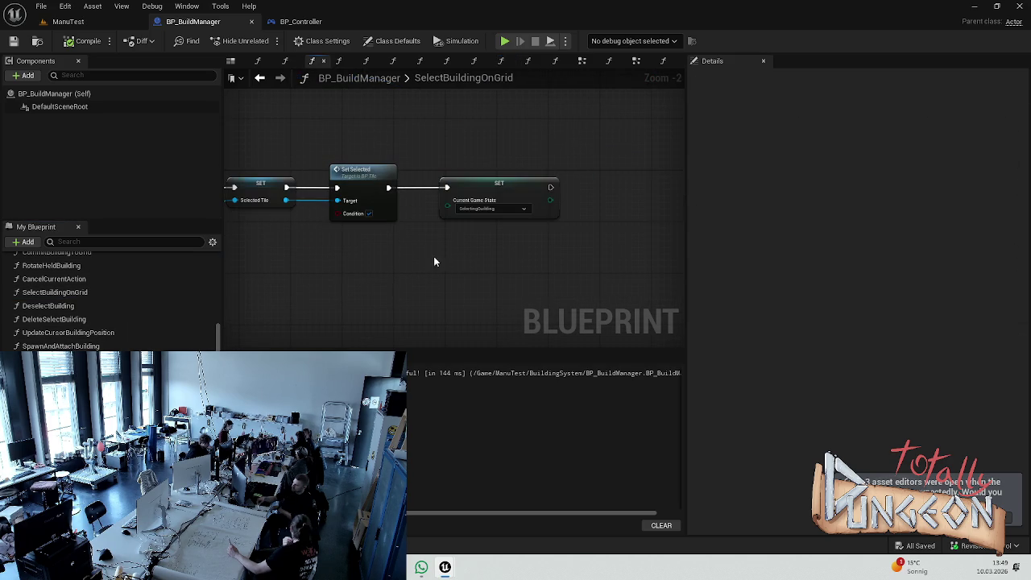
click(493, 216)
click(520, 233)
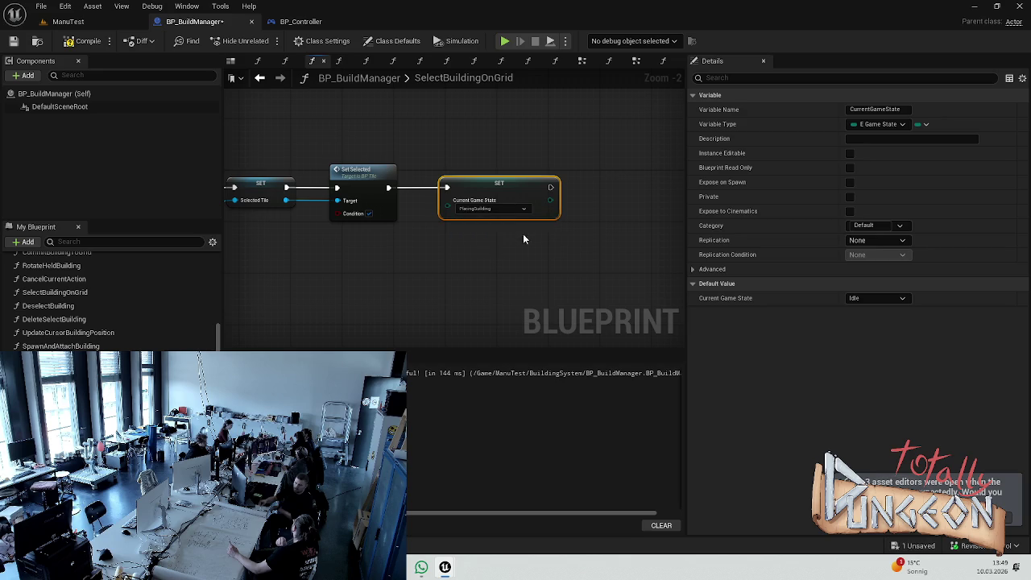
click(459, 254)
Step: Return to the ManuTest level and start a play session
click(93, 6)
click(144, 28)
click(265, 41)
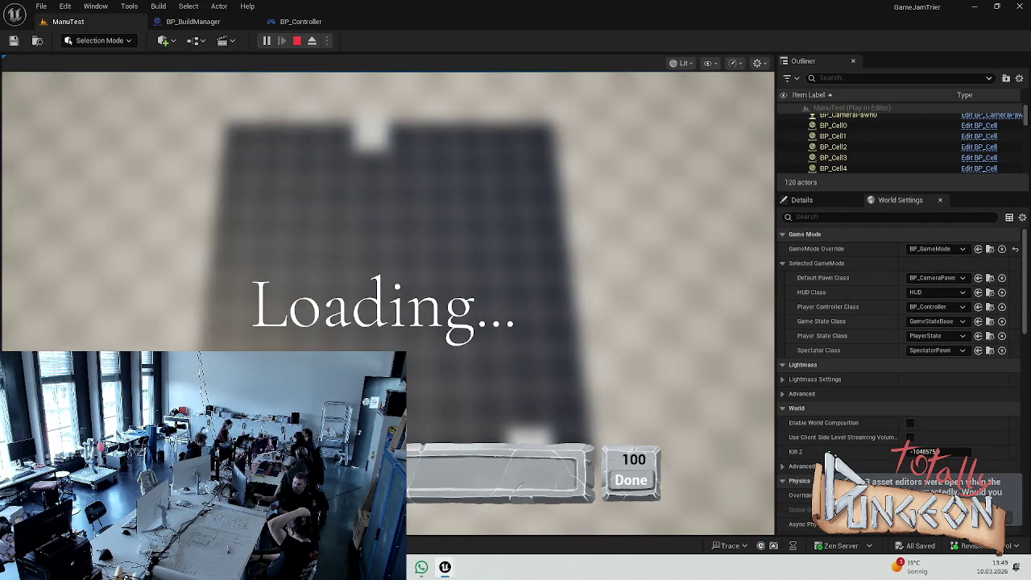
Step: Place an L-shaped block of buildings on the grid, stop play, and open BP_Controller
click(387, 258)
click(443, 258)
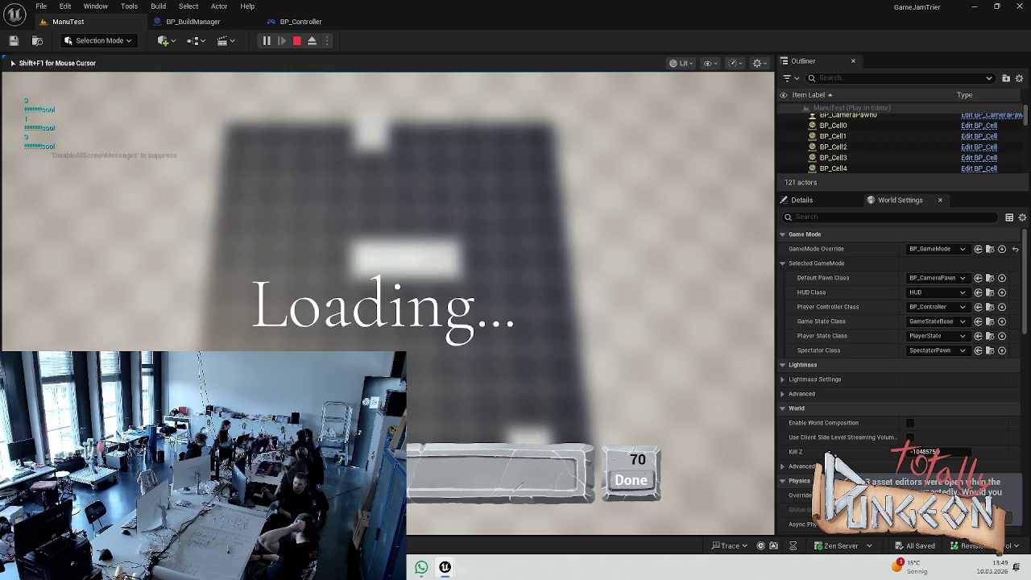
click(370, 294)
click(407, 295)
click(290, 286)
click(285, 281)
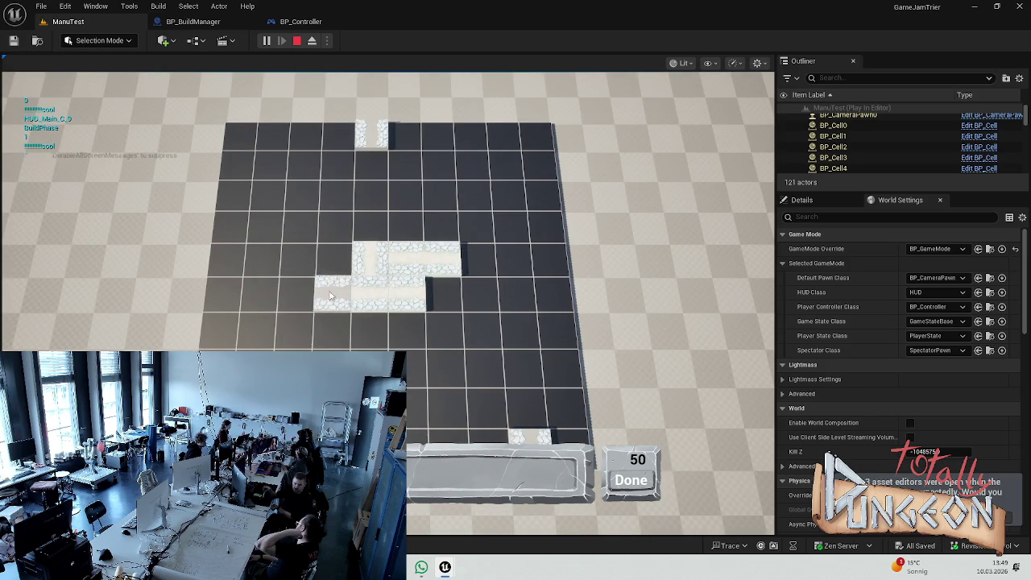
click(355, 296)
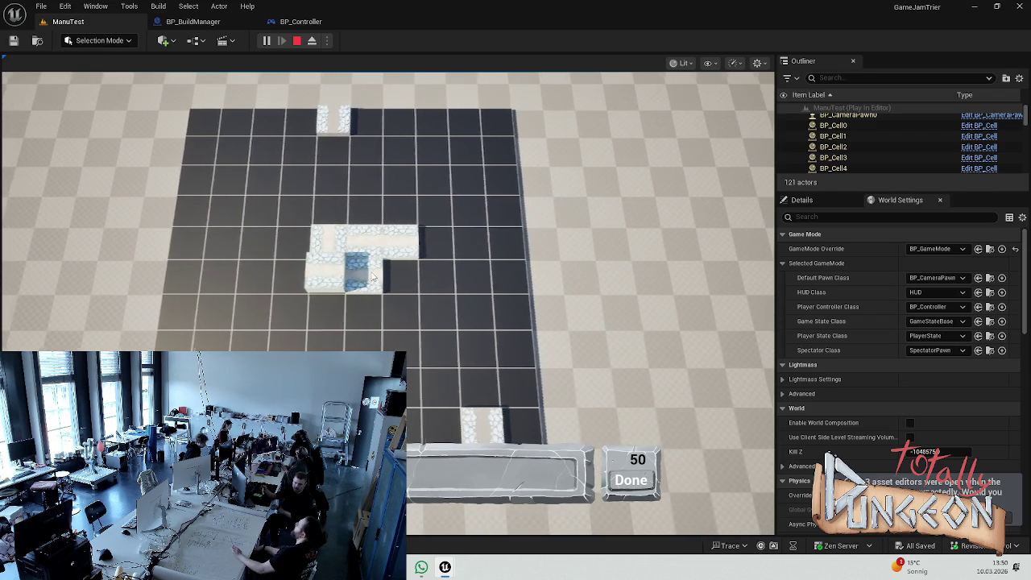
drag(350, 271, 425, 283)
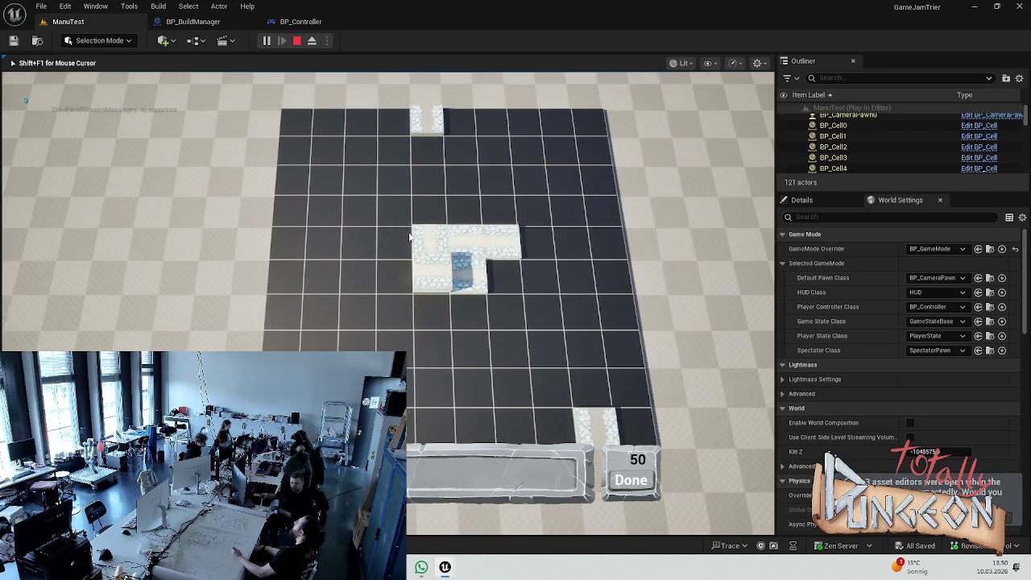
key(Escape)
click(295, 24)
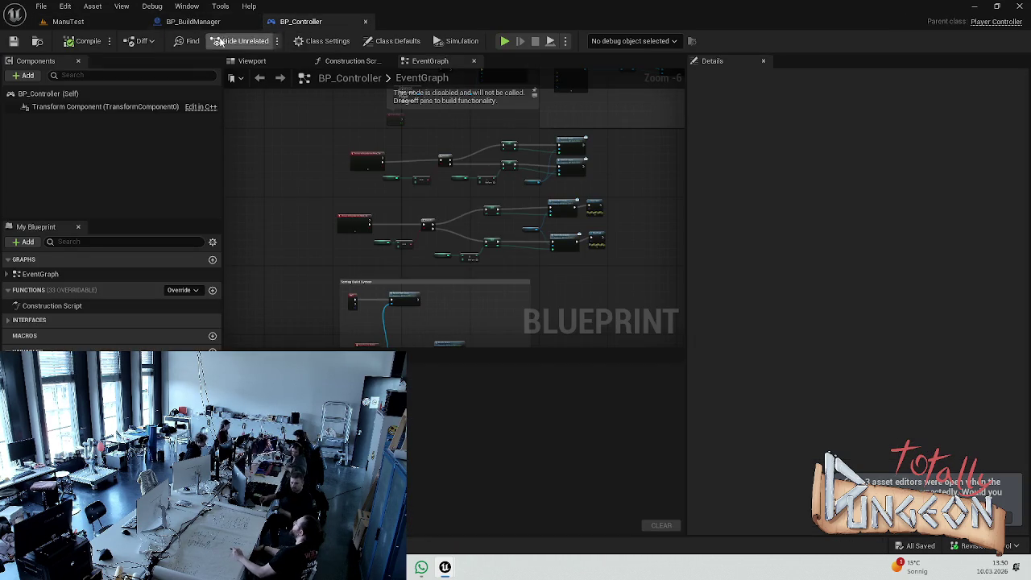
Step: Switch the SET node's Current Game State back to SelectingBuilding, save, and pan to Is Valid
click(193, 21)
click(522, 209)
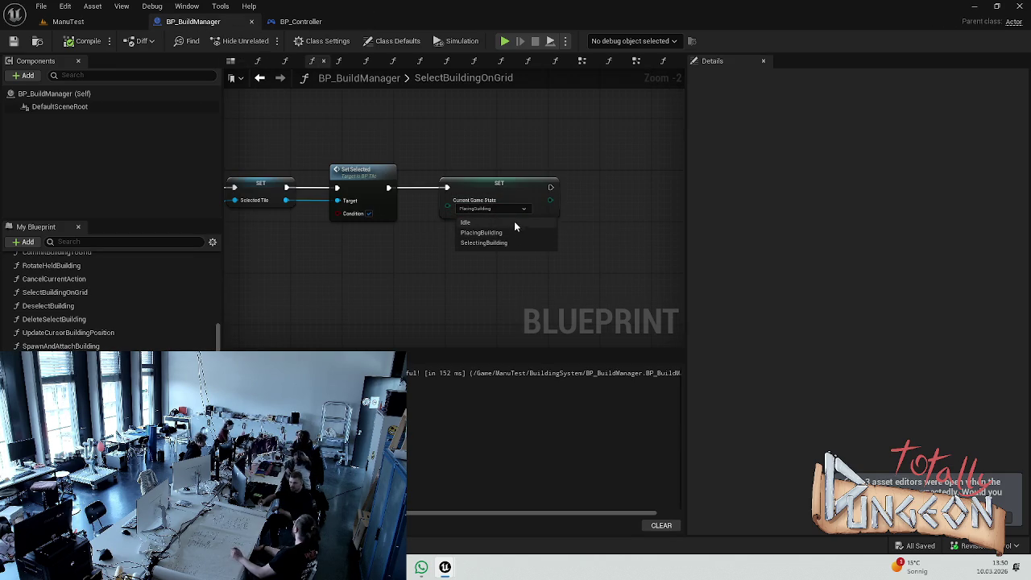
click(484, 242)
key(ctrl+s)
scroll(502, 285, up, 2)
scroll(390, 293, down, 3)
scroll(388, 268, up, 2)
drag(389, 269, 568, 277)
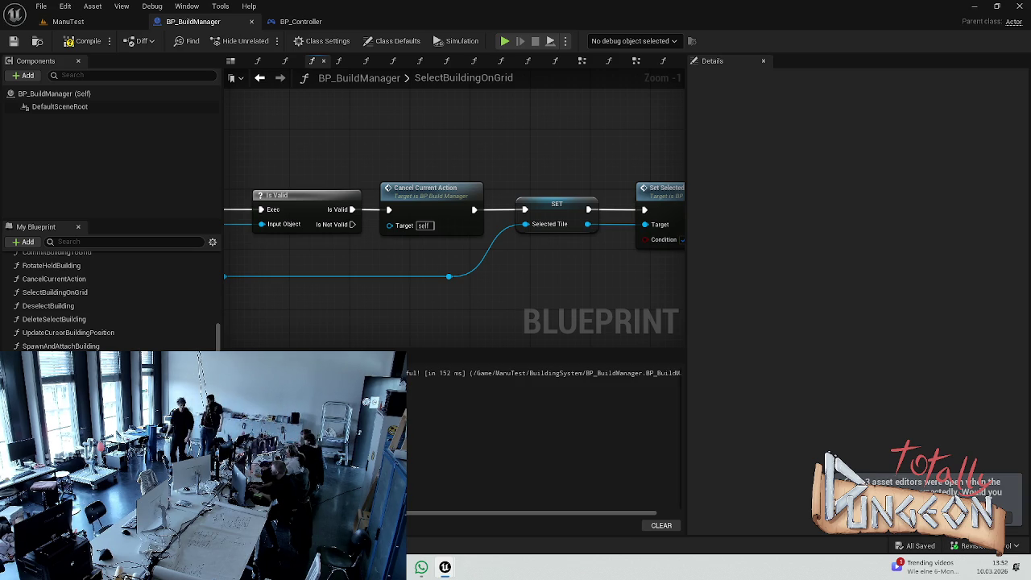
Step: Pan to the SET Current Game State node, then bring up the ManuTest level
mouse_move(645, 282)
mouse_down()
mouse_move(435, 299)
mouse_move(416, 280)
mouse_up()
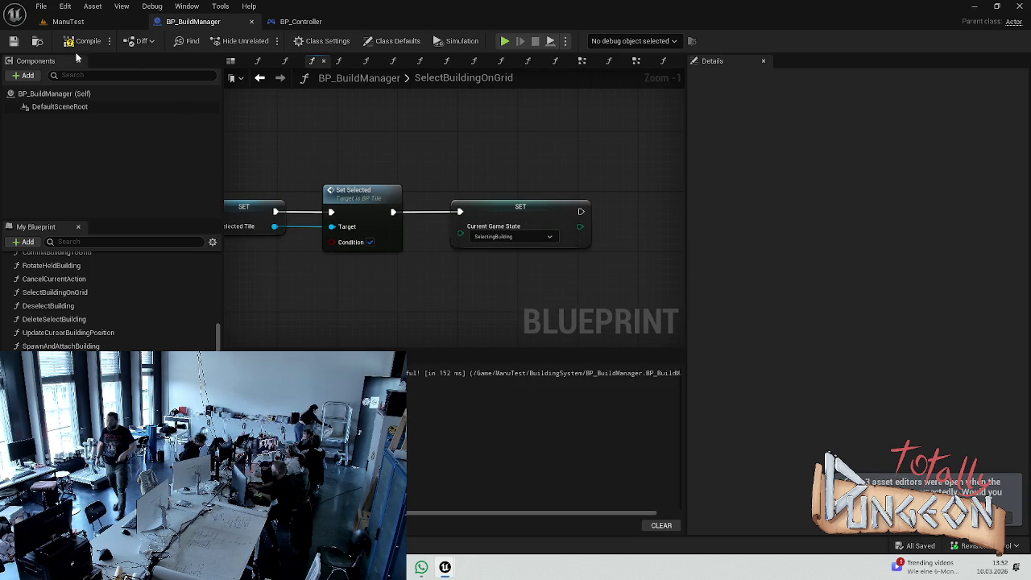
click(68, 22)
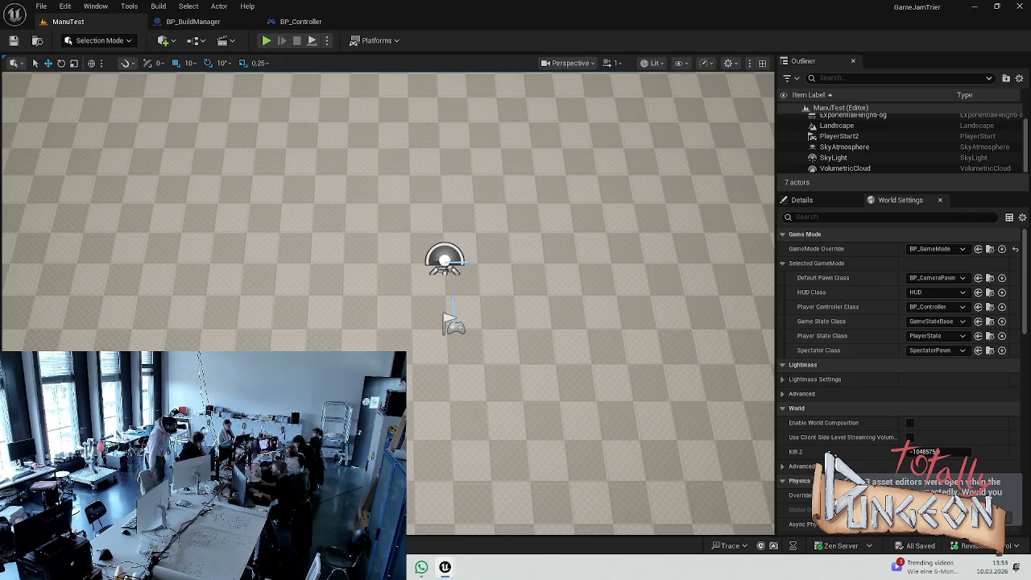
click(161, 345)
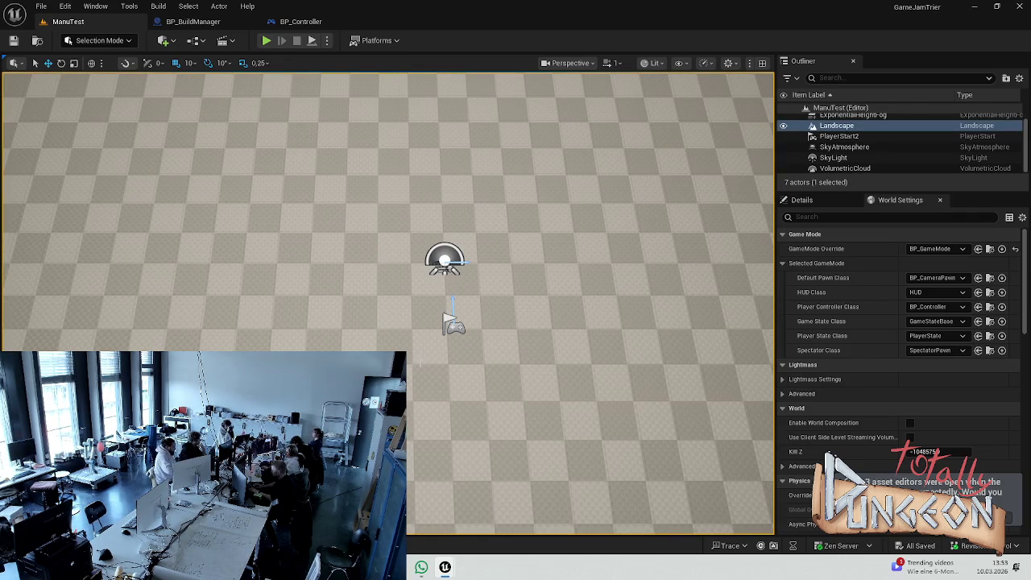
click(265, 40)
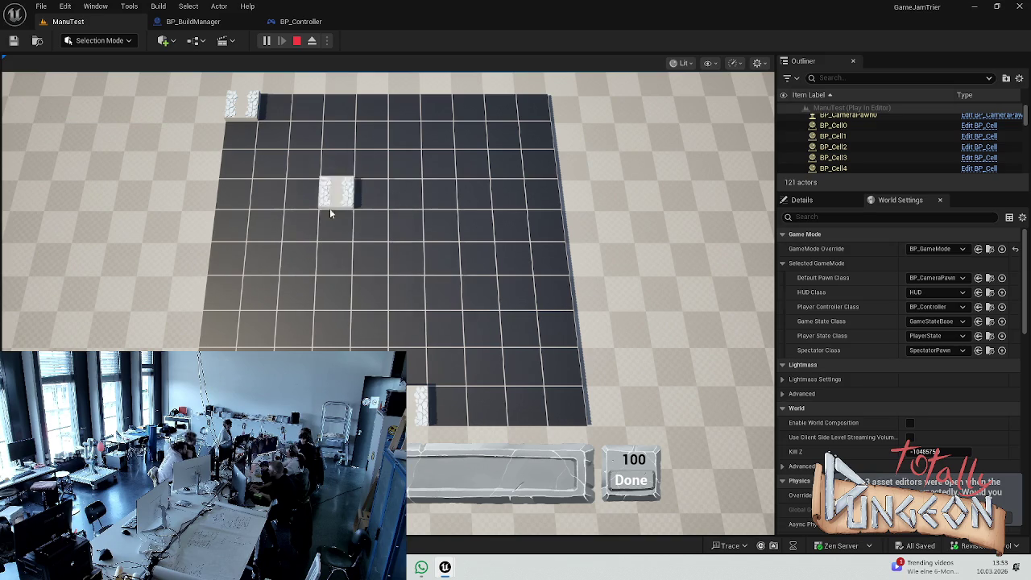
Step: Place several blocks on the grid, including a row of three dragged rightward
click(369, 232)
click(369, 233)
click(368, 232)
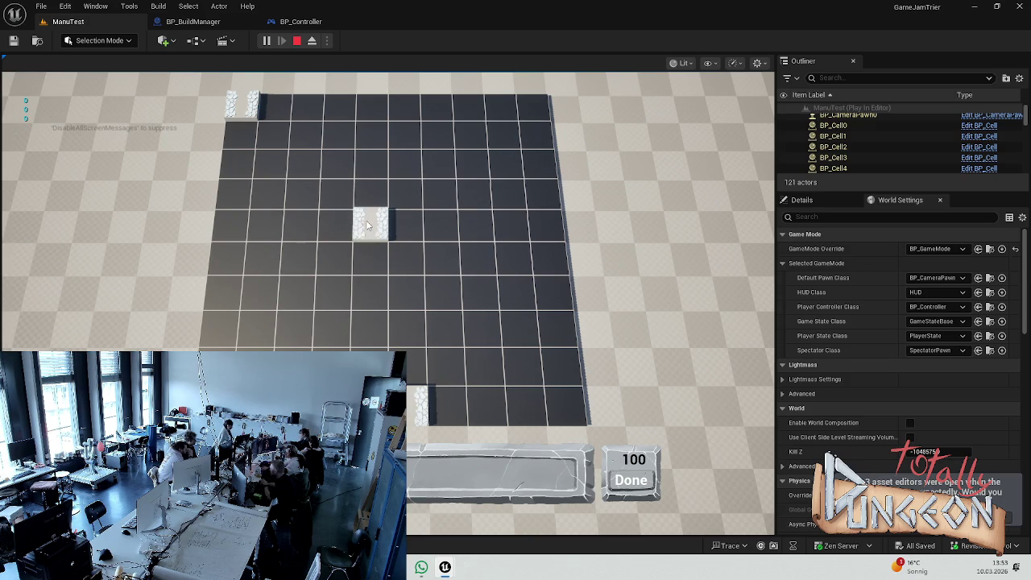
click(370, 236)
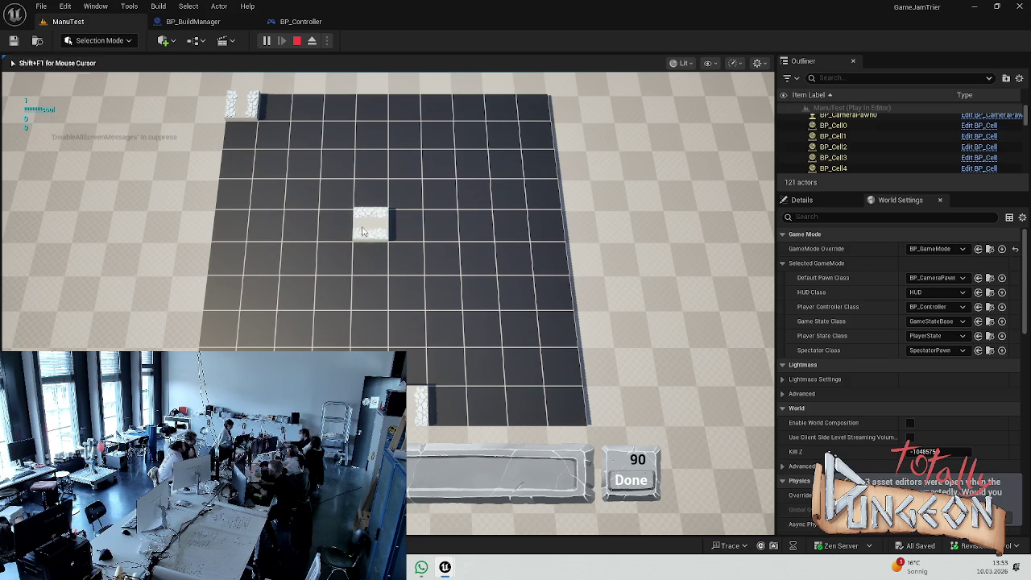
click(396, 264)
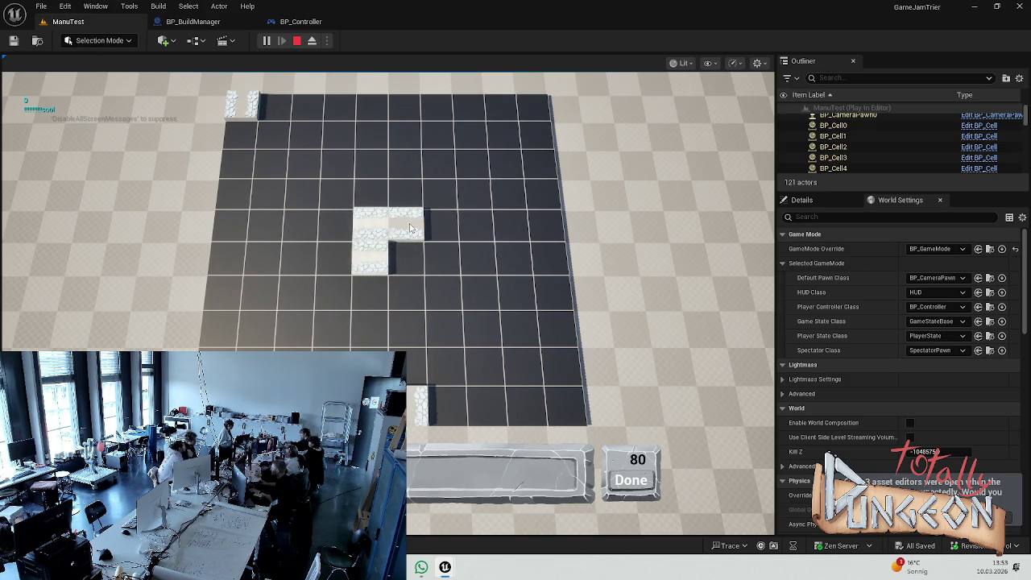
drag(410, 229, 478, 226)
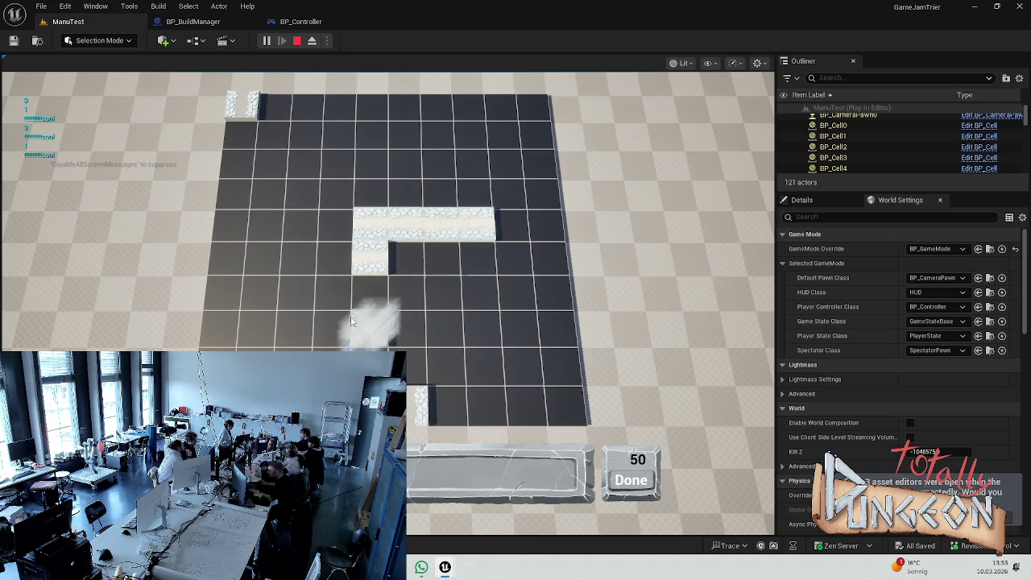
Step: Add a block on the left and a four-block column upward, stop play, and return to BP_BuildManager
click(296, 304)
mouse_move(304, 265)
mouse_down()
mouse_move(299, 185)
mouse_move(389, 161)
mouse_up()
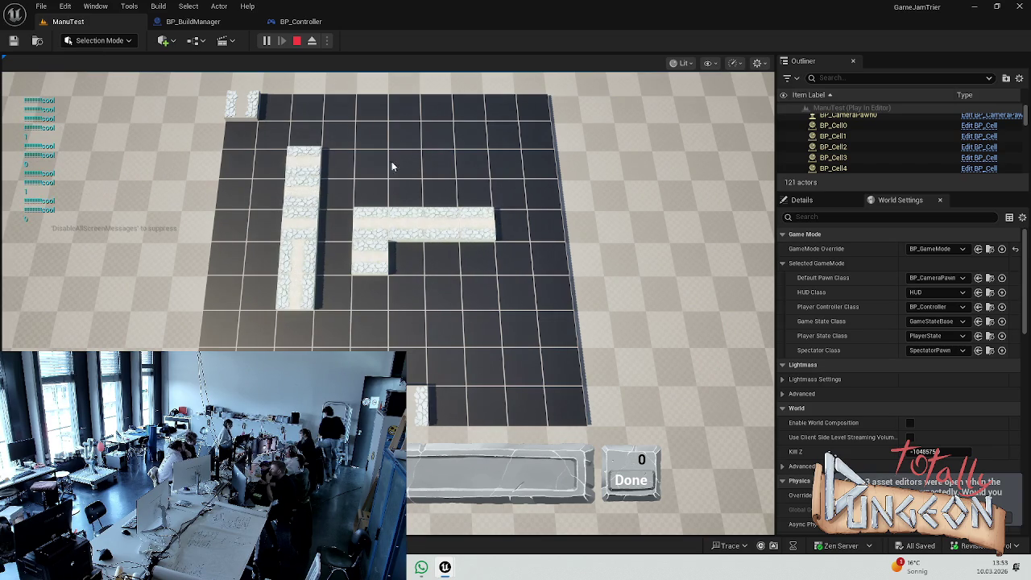
scroll(271, 185, up, 2)
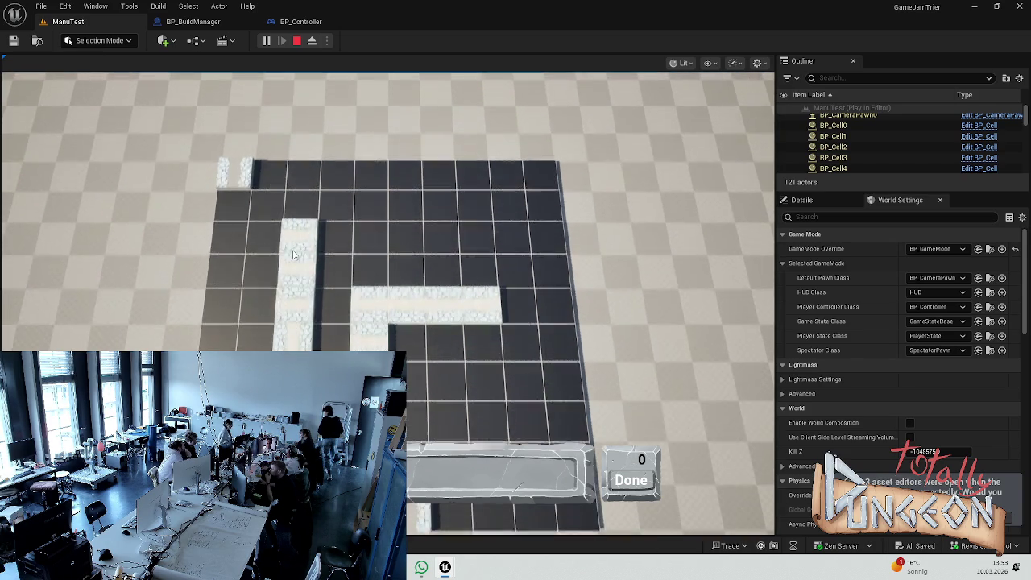
key(Escape)
click(193, 22)
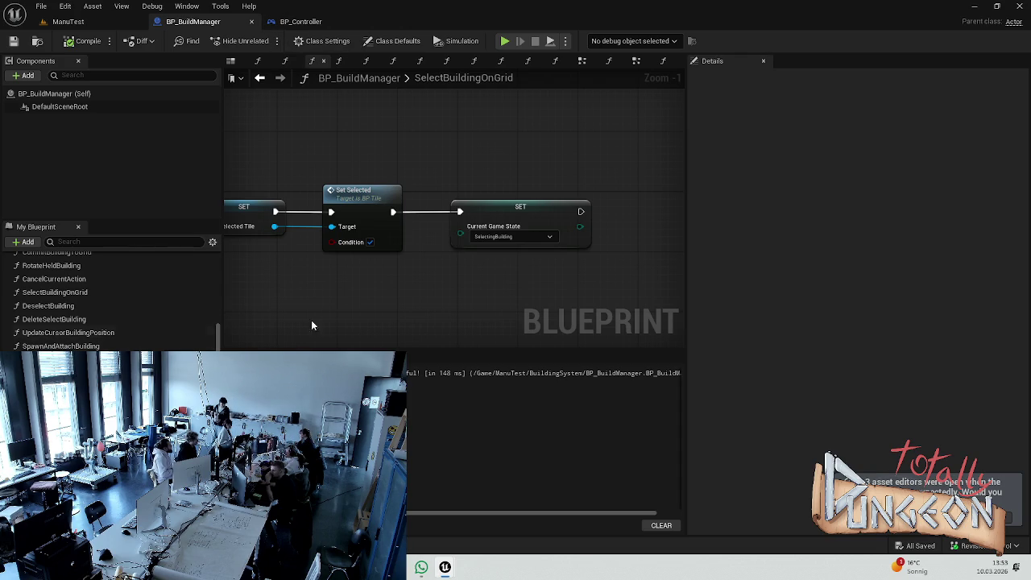
Step: Review CommitBuildingToGrid's tile placement and Rotate Held Building call, then open RotateHeldBuilding
drag(257, 334, 449, 314)
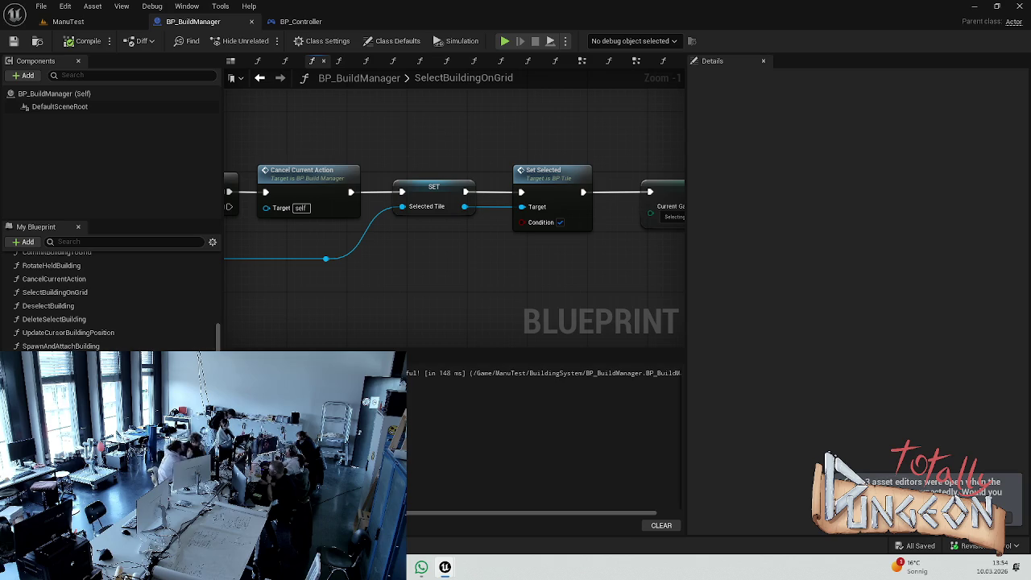
scroll(57, 294, up, 1)
double_click(56, 269)
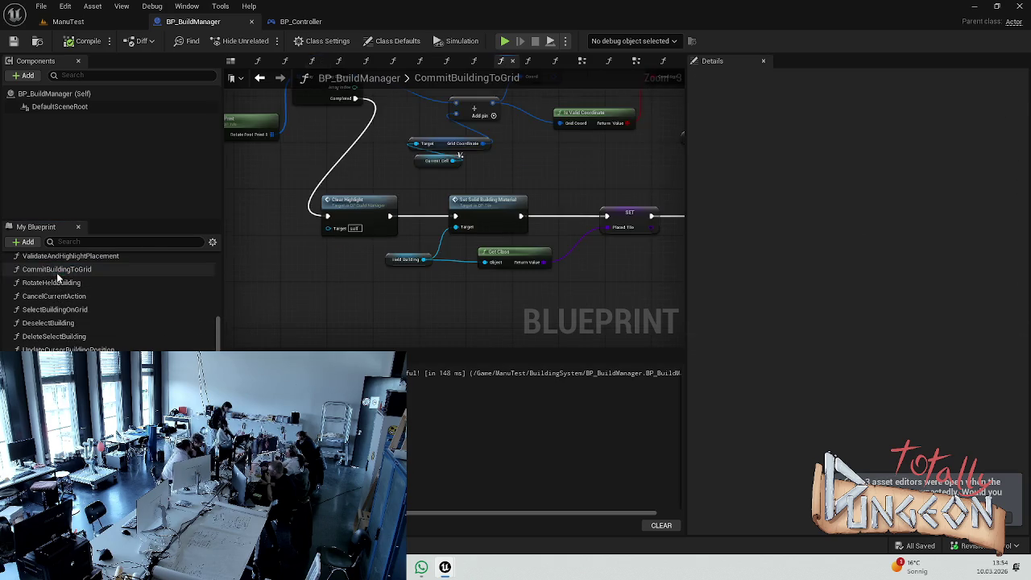
mouse_move(459, 156)
mouse_down()
mouse_move(564, 197)
mouse_move(534, 188)
mouse_move(545, 188)
mouse_move(227, 200)
mouse_up()
scroll(369, 251, up, 3)
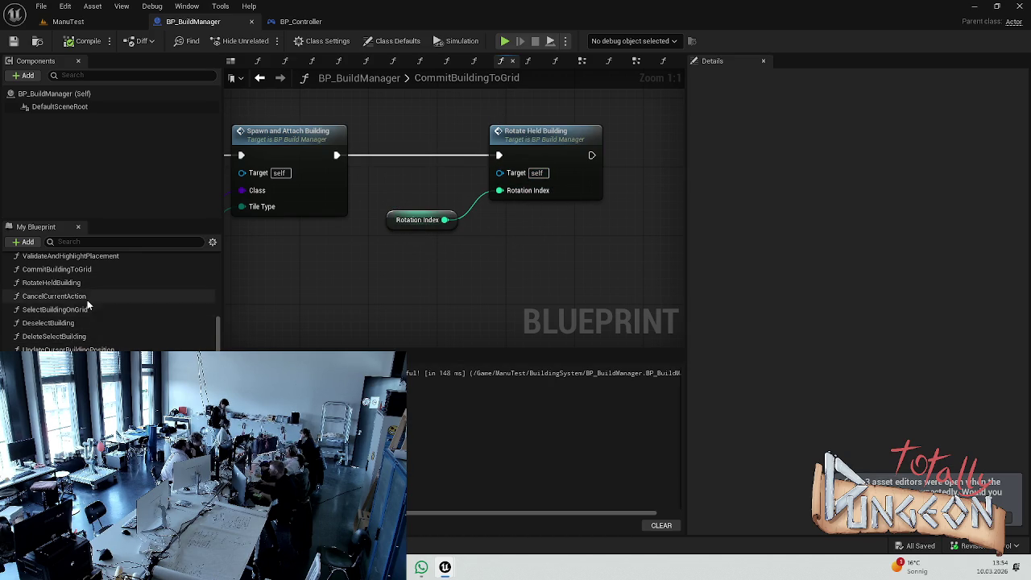
double_click(56, 282)
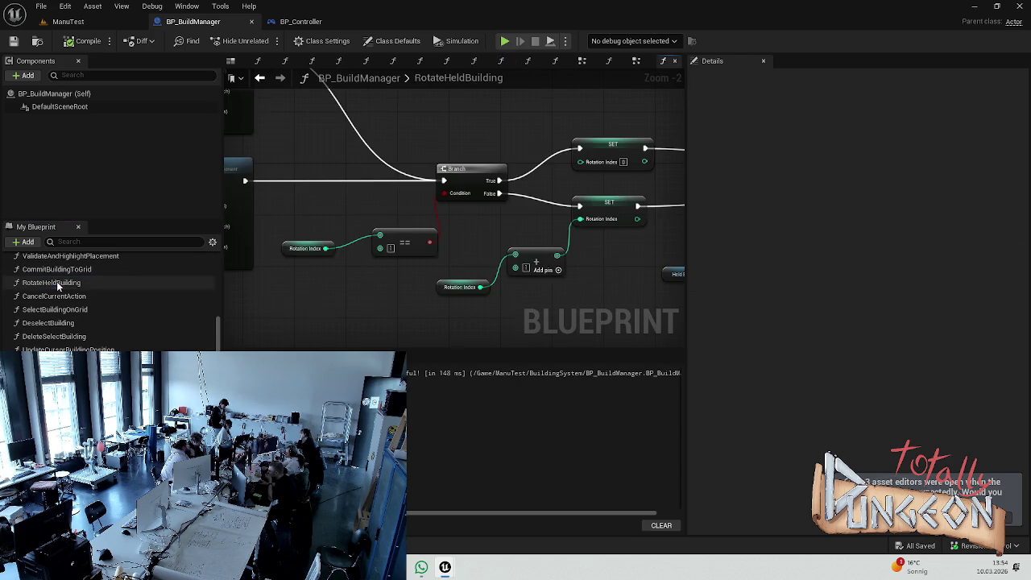
Step: Check the Add Local Rotation yaw values of -90 and 90, then save BP_BuildManager
scroll(513, 246, down, 2)
drag(305, 202, 567, 209)
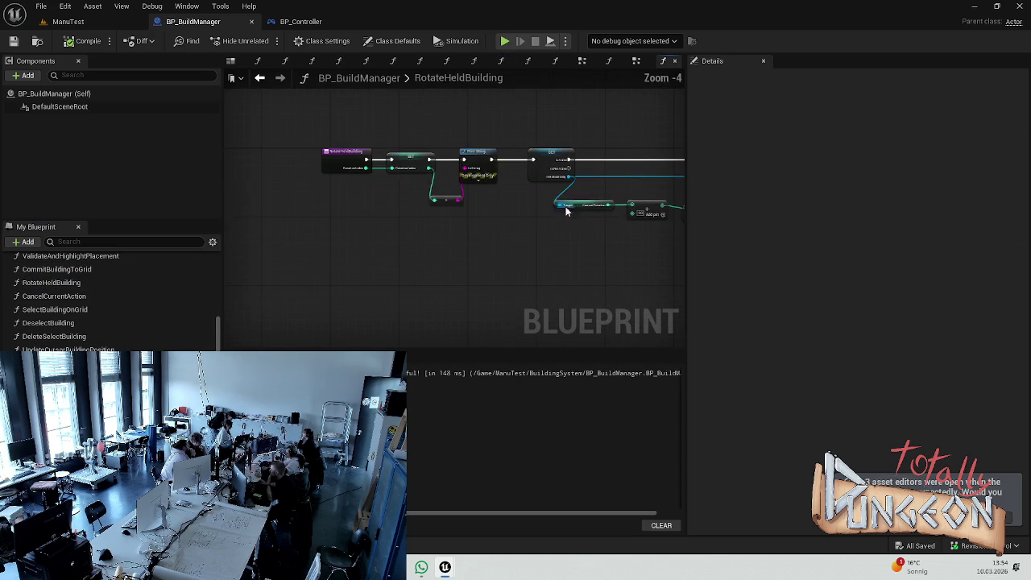
scroll(451, 170, up, 5)
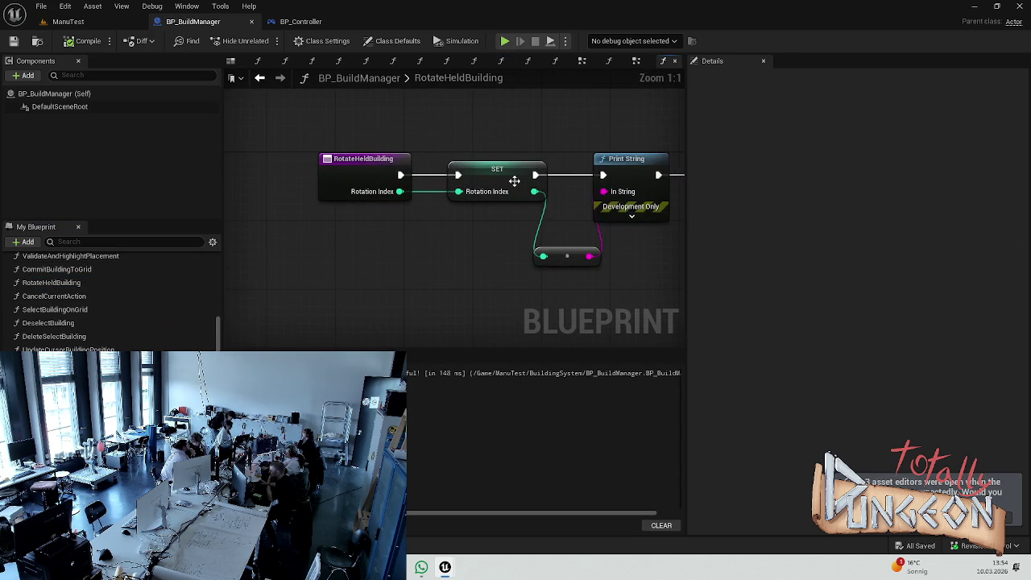
scroll(499, 180, down, 2)
mouse_move(537, 145)
mouse_down()
mouse_move(309, 145)
mouse_move(440, 143)
mouse_move(415, 132)
mouse_move(379, 141)
mouse_up()
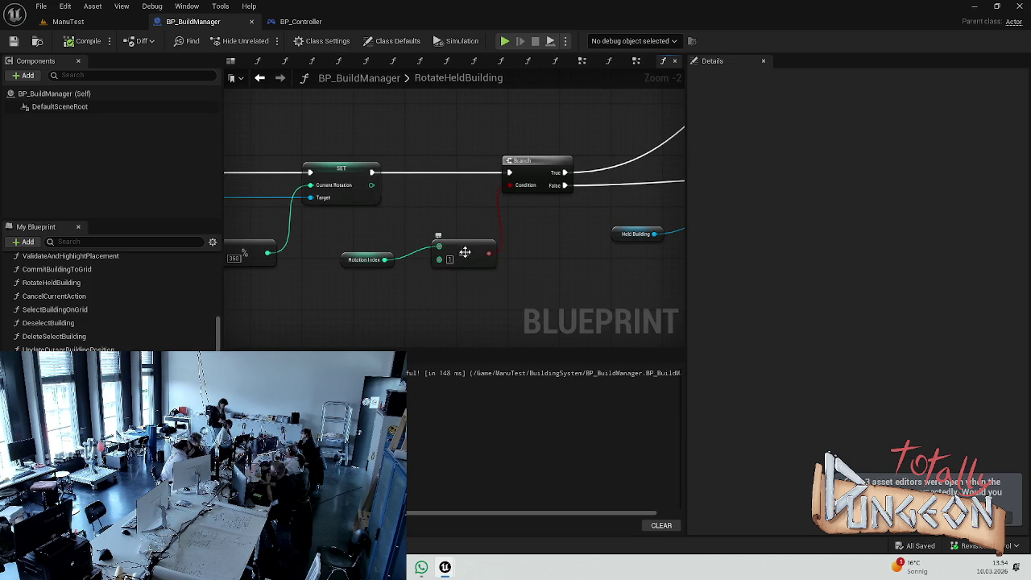
drag(572, 228, 374, 303)
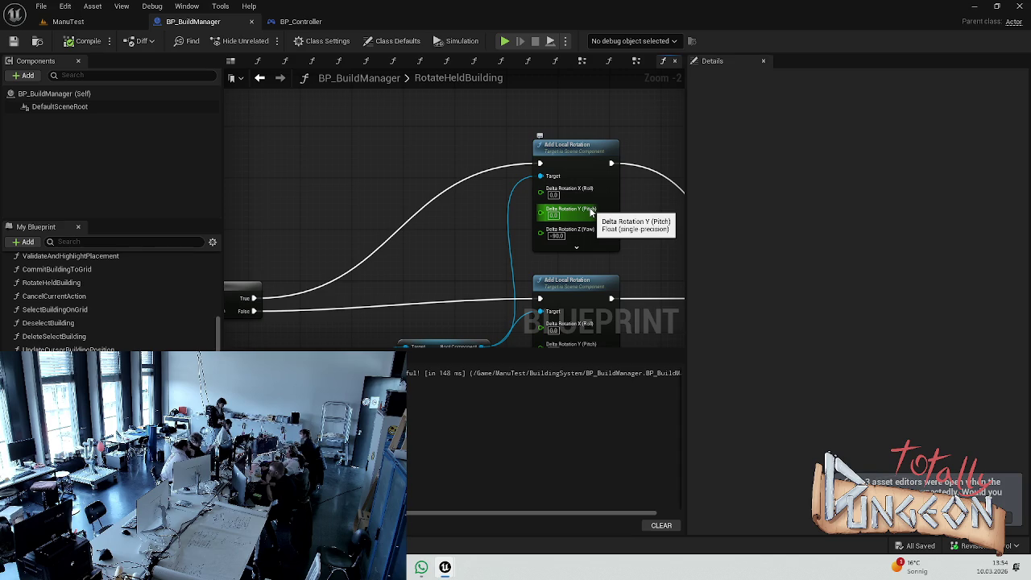
scroll(591, 212, down, 1)
drag(590, 211, 575, 139)
scroll(592, 216, up, 2)
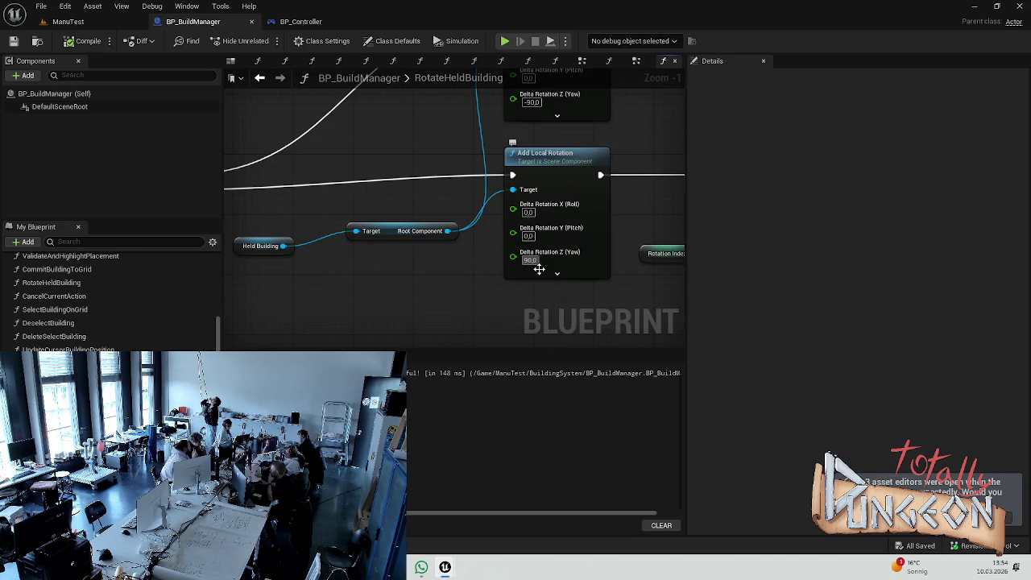
text(0)
key(ctrl+s)
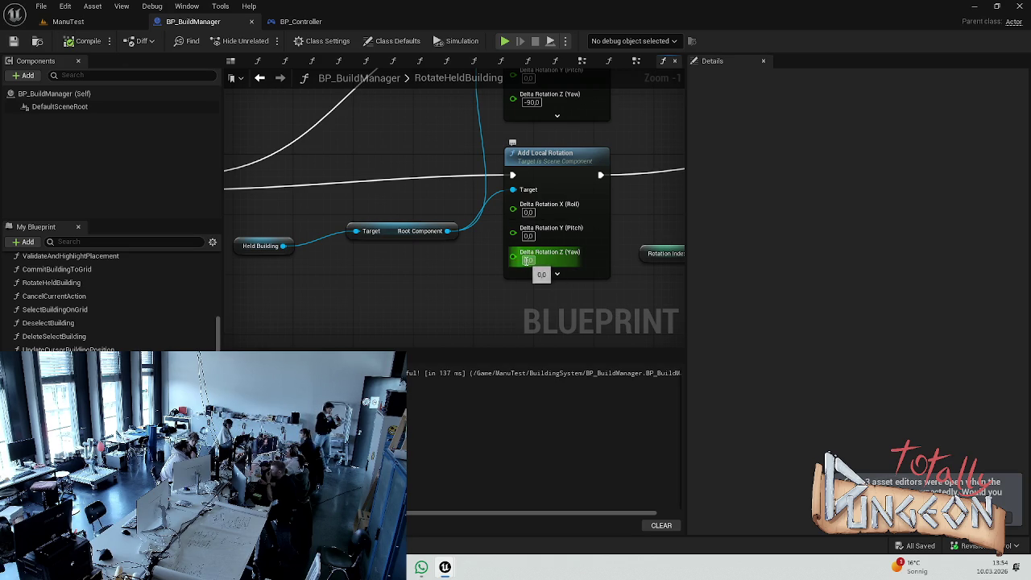
Step: Trace the Branch and placement validation flow, then return to the ManuTest level
click(530, 278)
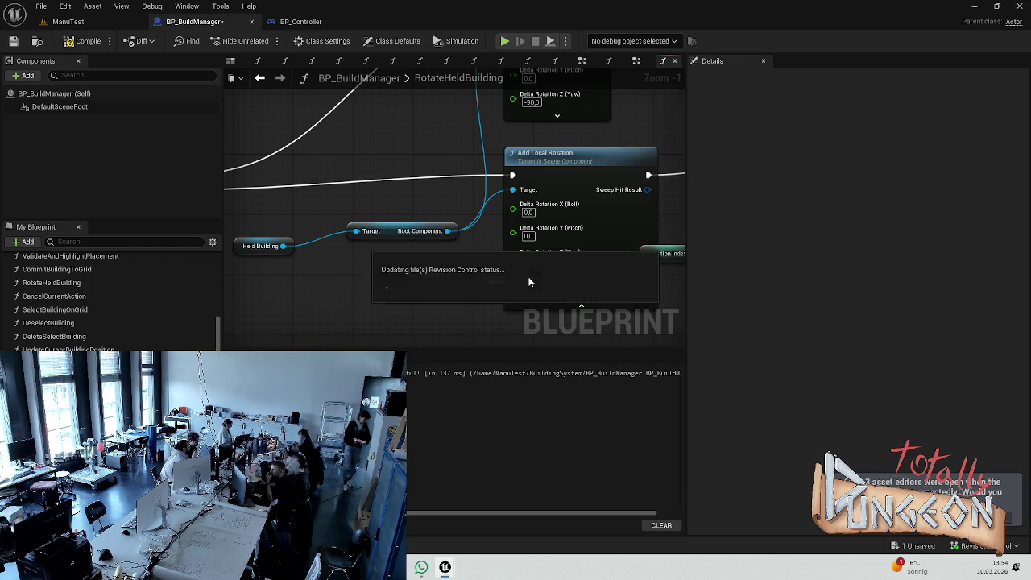
click(582, 307)
scroll(589, 248, down, 2)
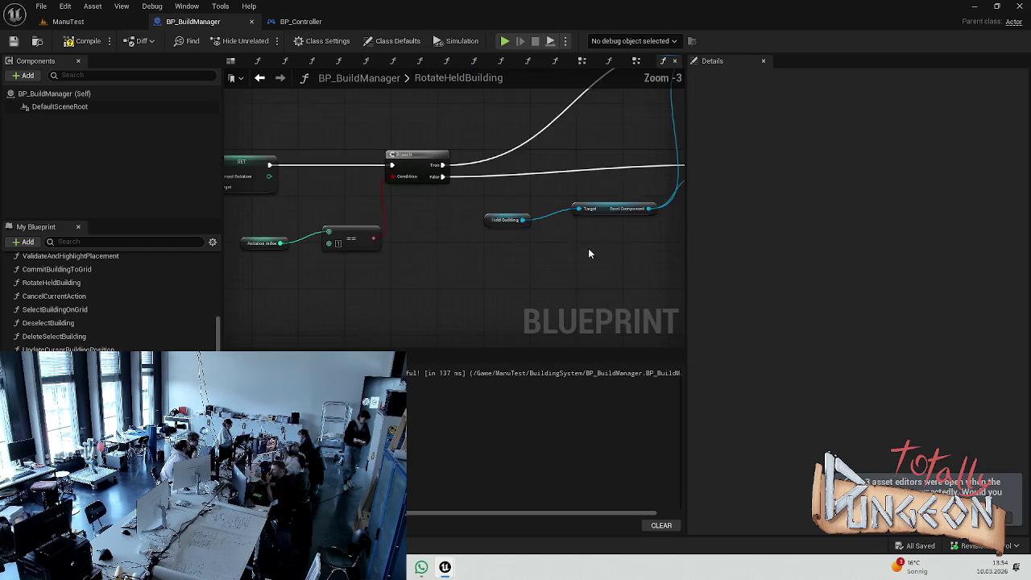
drag(343, 251, 308, 261)
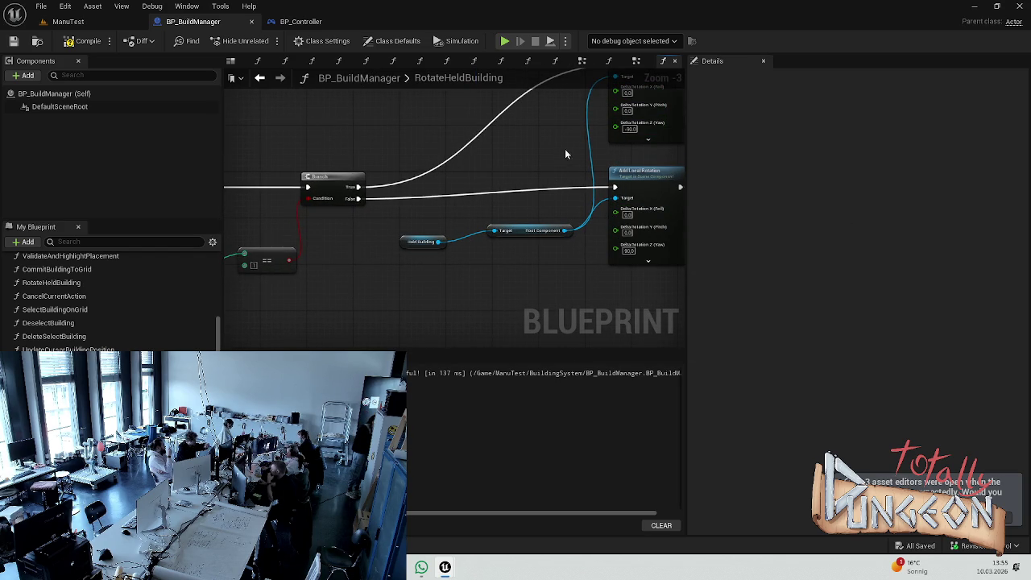
scroll(509, 132, up, 3)
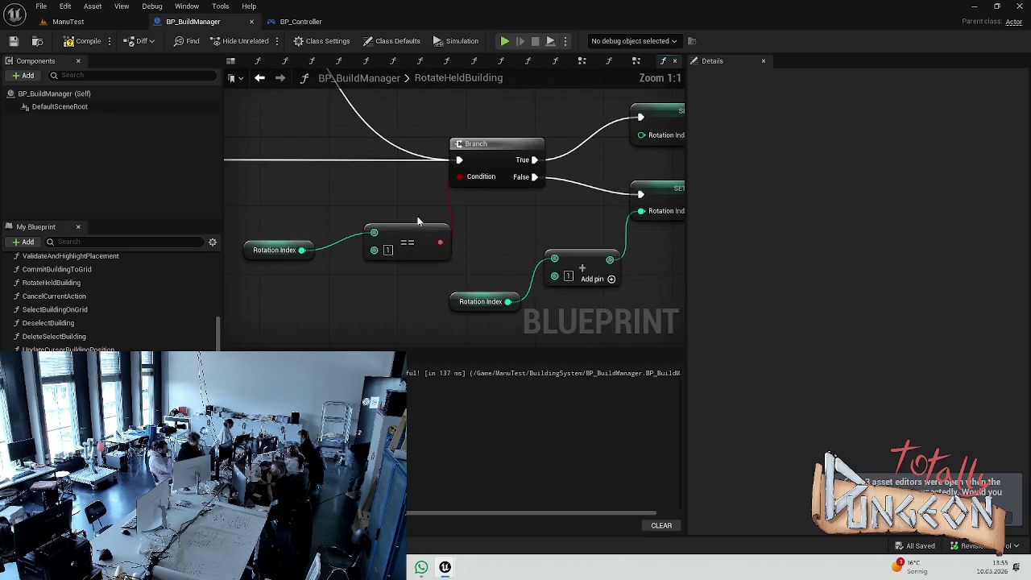
scroll(266, 244, down, 3)
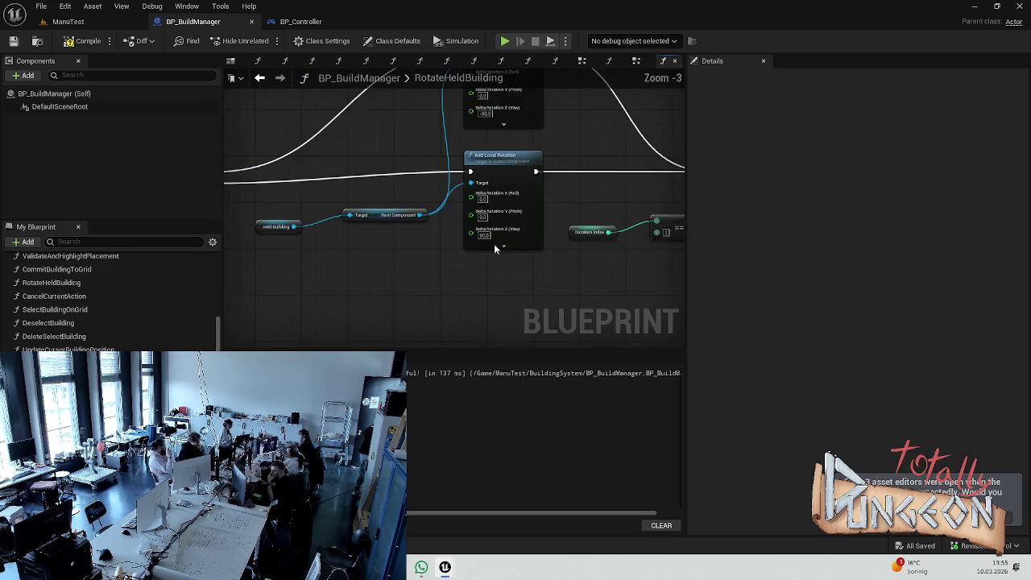
scroll(422, 225, up, 2)
scroll(421, 225, down, 2)
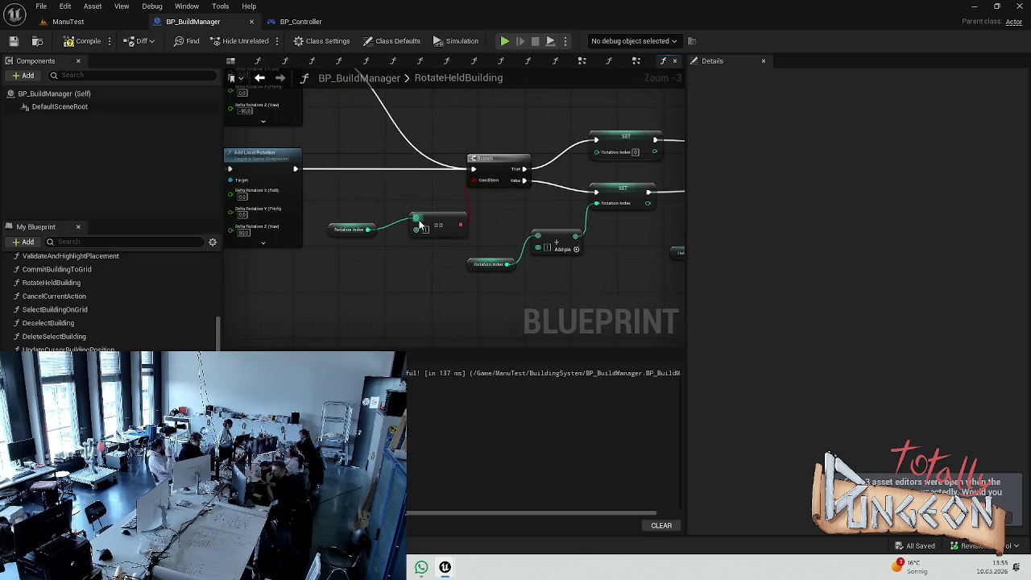
scroll(403, 161, up, 1)
scroll(390, 111, down, 1)
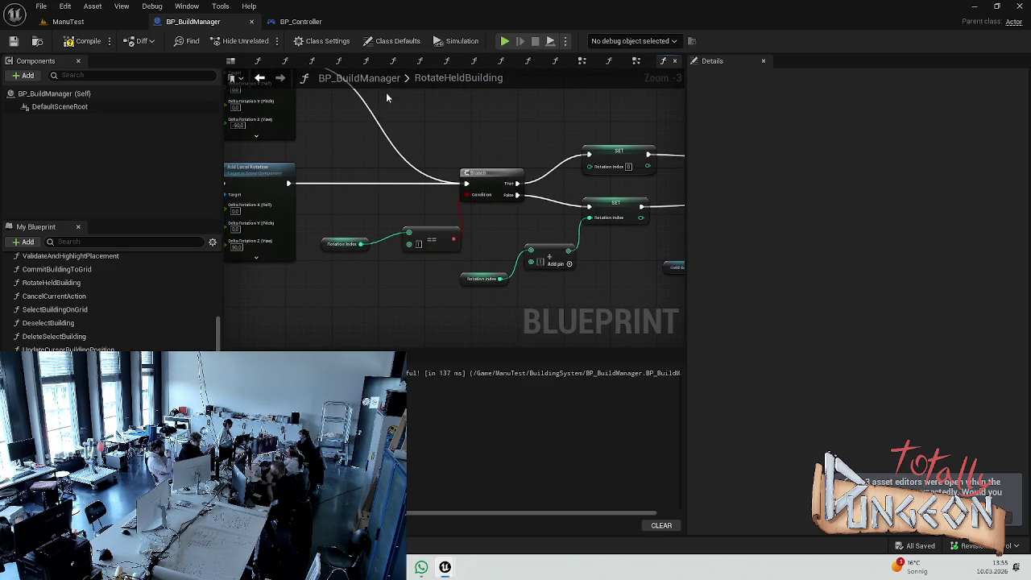
mouse_move(437, 243)
mouse_down()
mouse_move(440, 195)
mouse_move(336, 175)
mouse_up()
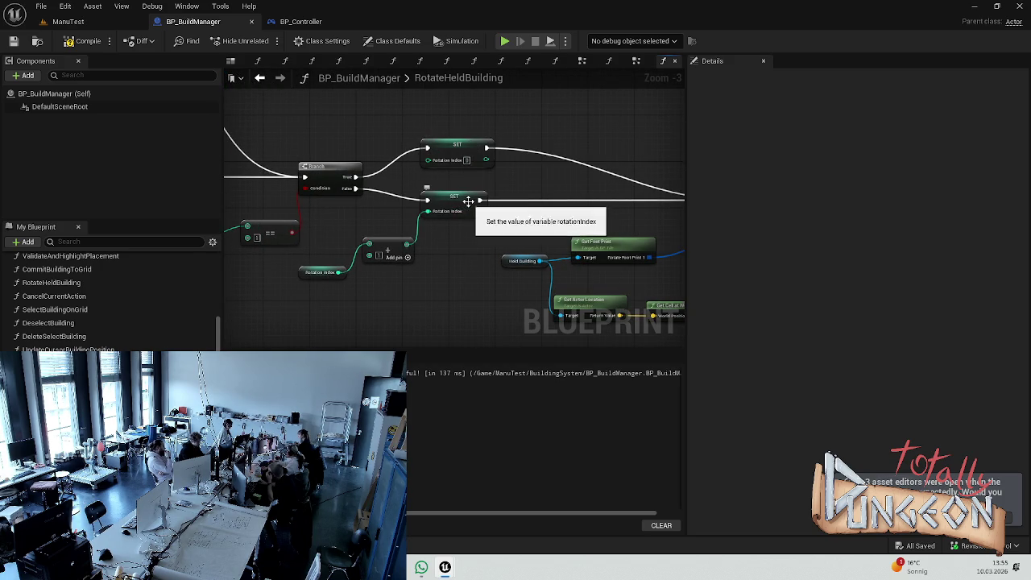
mouse_move(548, 182)
mouse_down()
mouse_move(328, 171)
mouse_move(443, 163)
mouse_up()
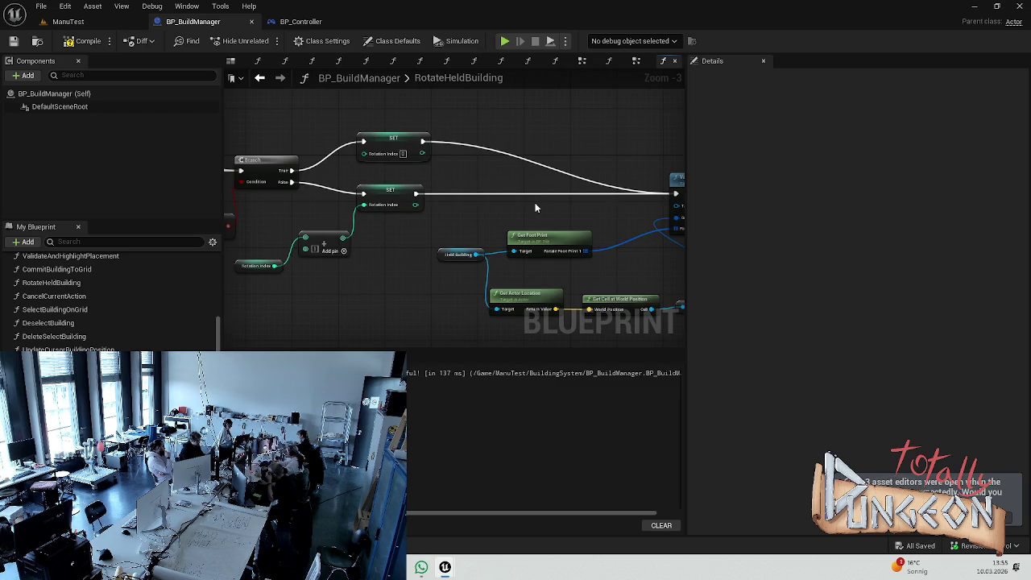
click(67, 21)
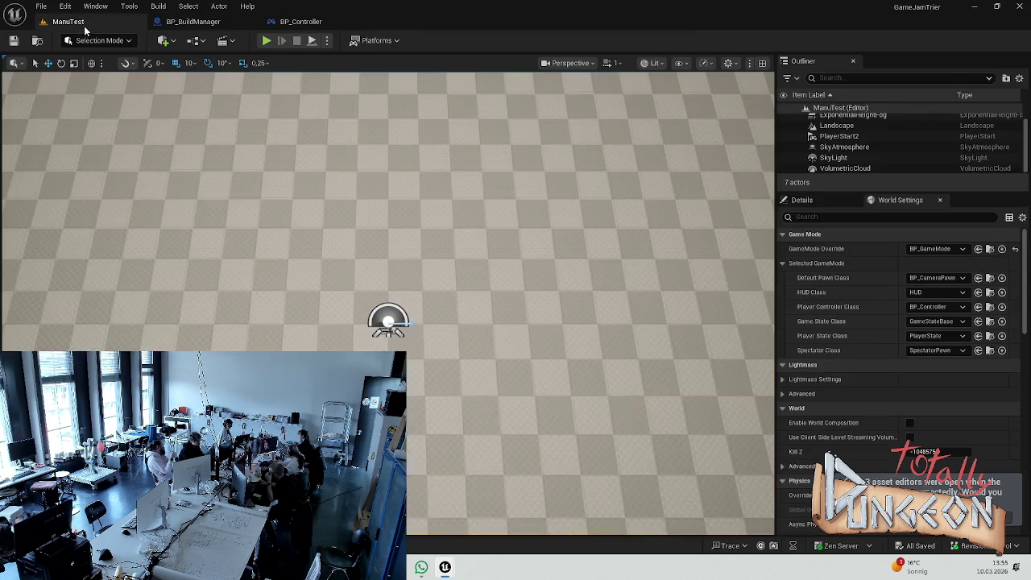
click(268, 41)
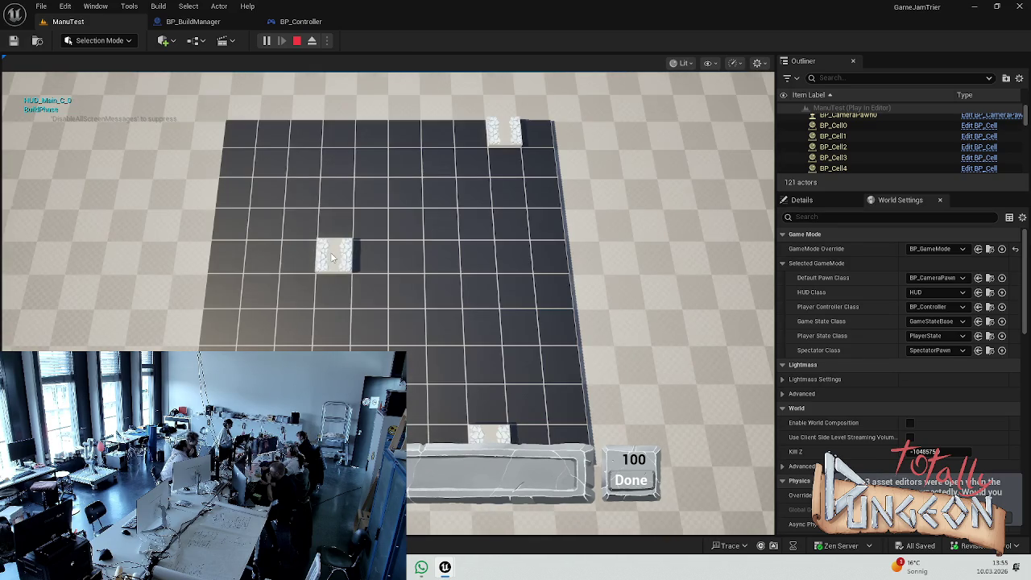
mouse_move(333, 256)
mouse_down()
mouse_move(516, 256)
mouse_move(333, 290)
mouse_move(451, 295)
mouse_move(481, 289)
mouse_move(352, 292)
mouse_move(330, 258)
mouse_move(500, 248)
mouse_up()
mouse_move(300, 256)
mouse_down()
mouse_move(393, 271)
mouse_move(528, 266)
mouse_up()
mouse_move(294, 304)
mouse_down()
mouse_move(295, 325)
mouse_move(435, 330)
mouse_move(413, 334)
mouse_move(440, 352)
mouse_up()
key(Escape)
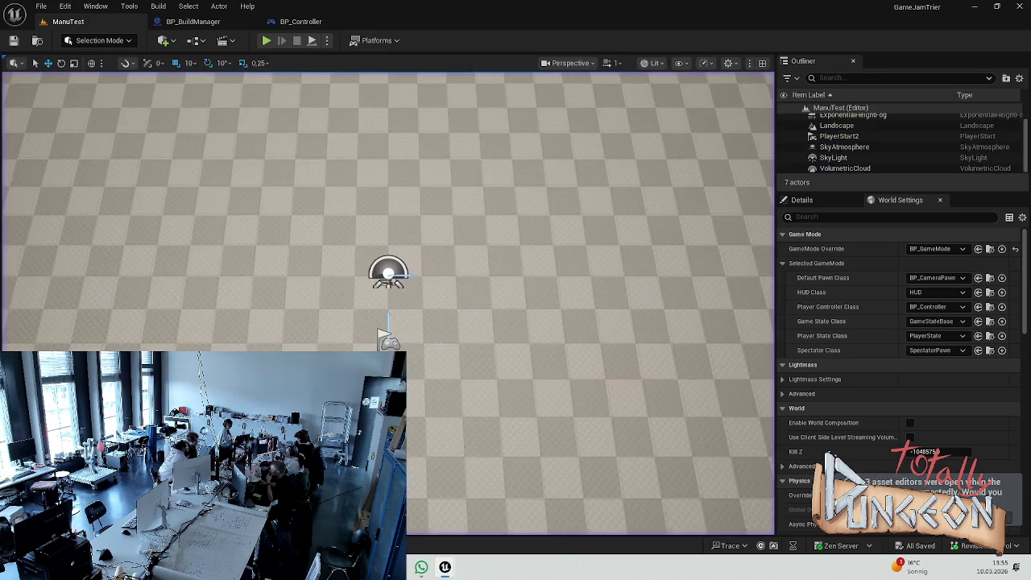
click(193, 21)
scroll(473, 260, down, 2)
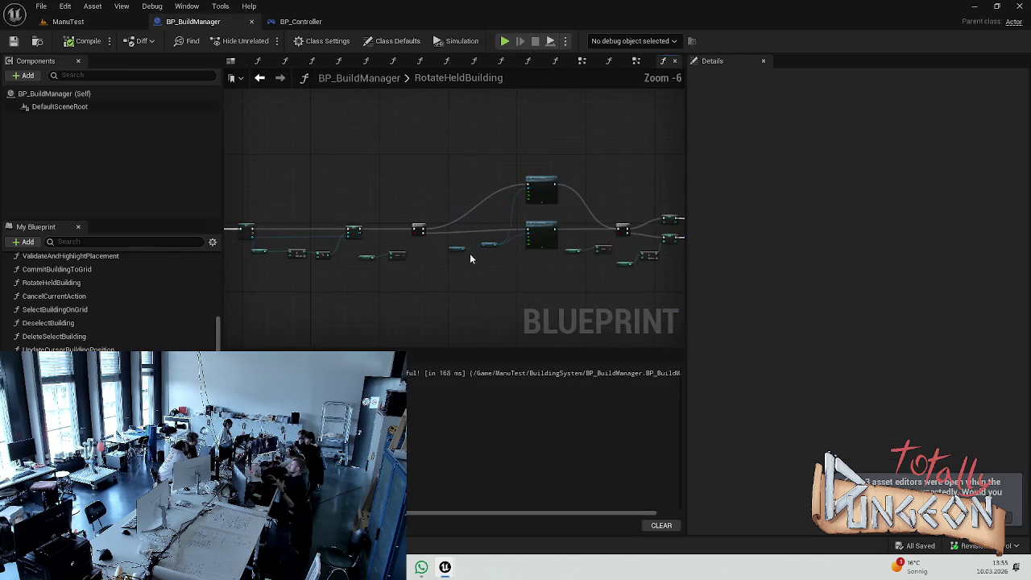
scroll(542, 225, up, 2)
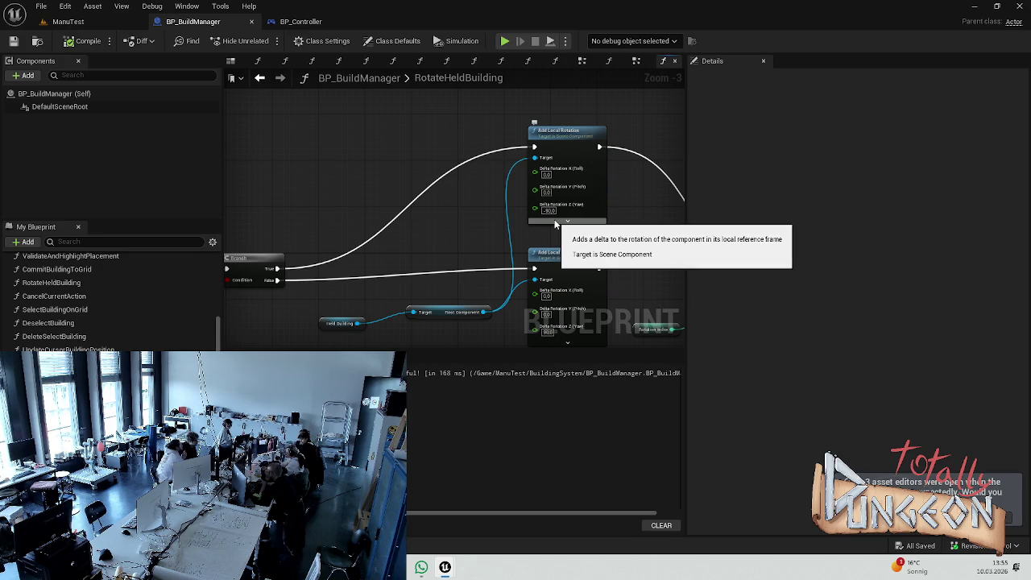
click(93, 21)
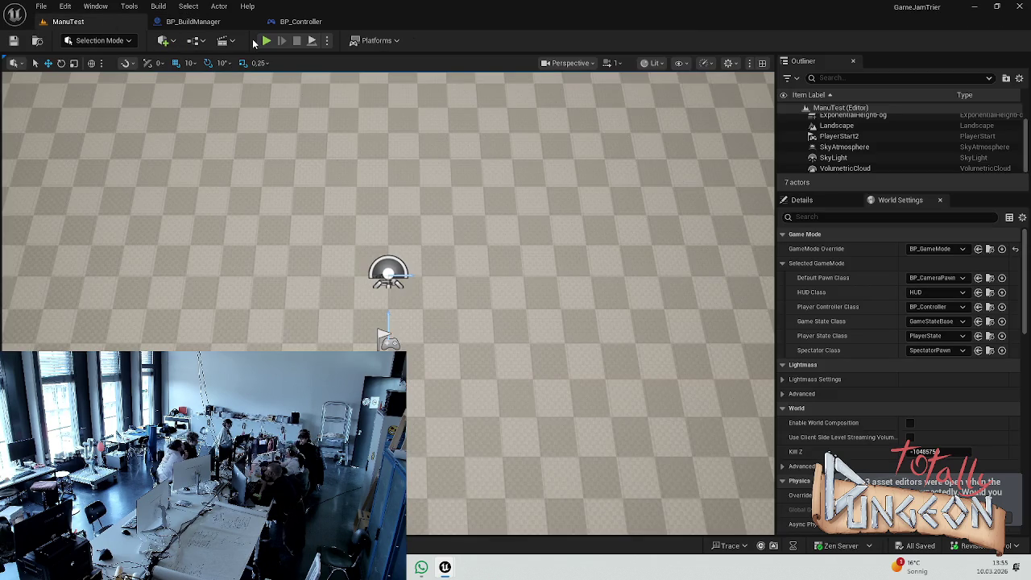
click(266, 41)
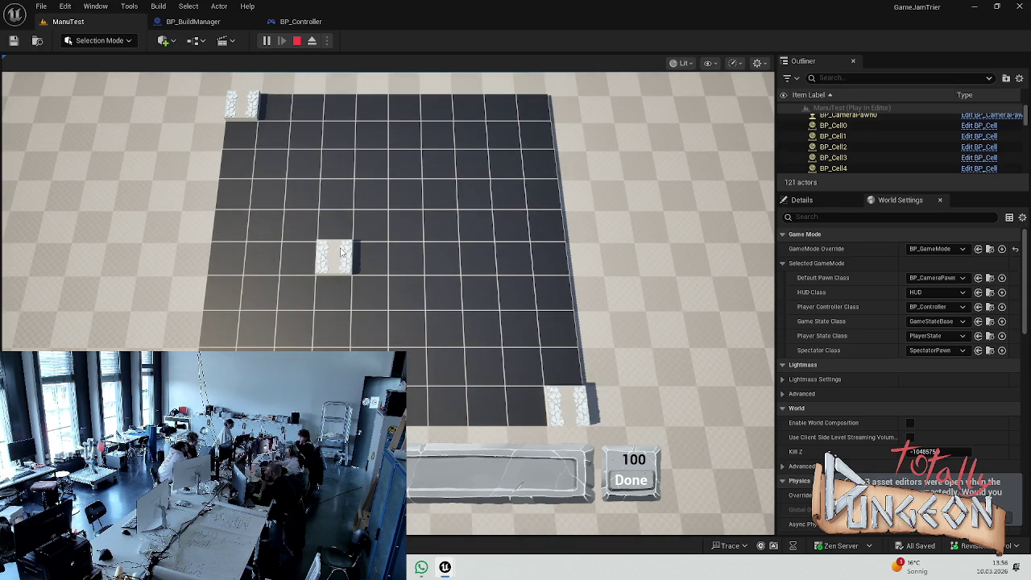
click(342, 252)
click(370, 193)
click(404, 193)
click(406, 291)
click(514, 256)
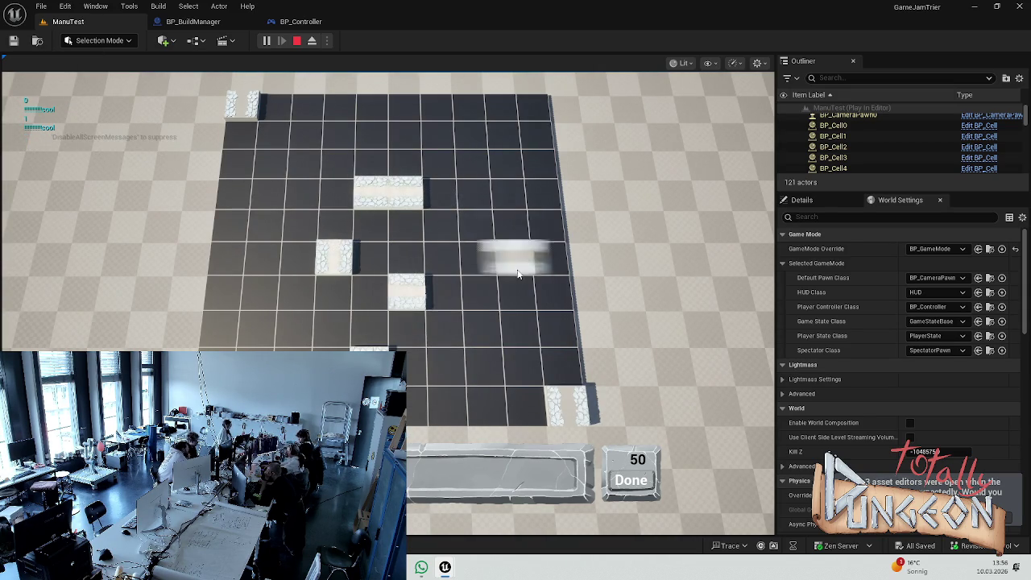
click(486, 365)
click(447, 366)
click(446, 326)
click(446, 379)
click(403, 354)
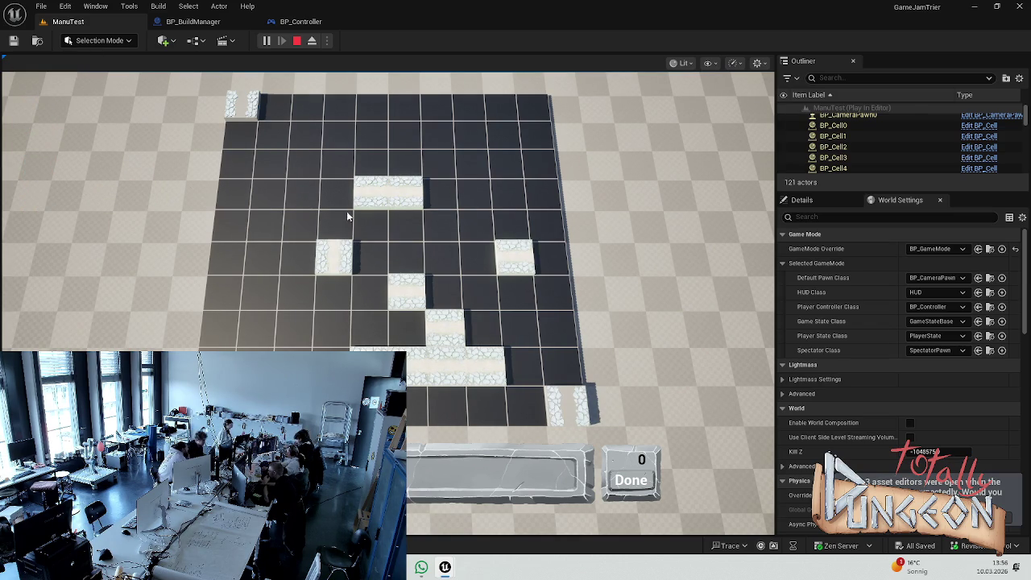
scroll(382, 246, down, 3)
scroll(317, 178, up, 3)
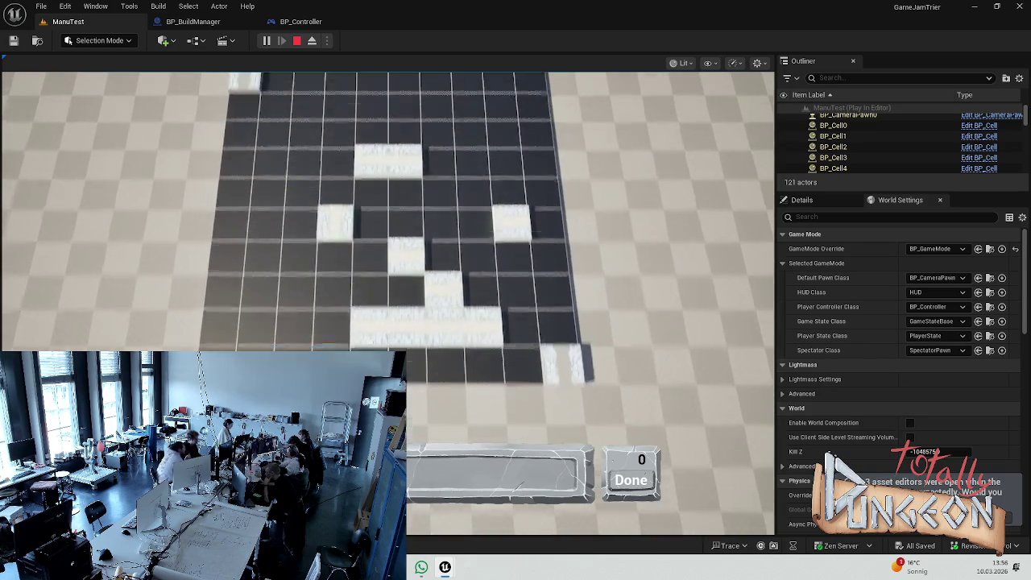
key(Escape)
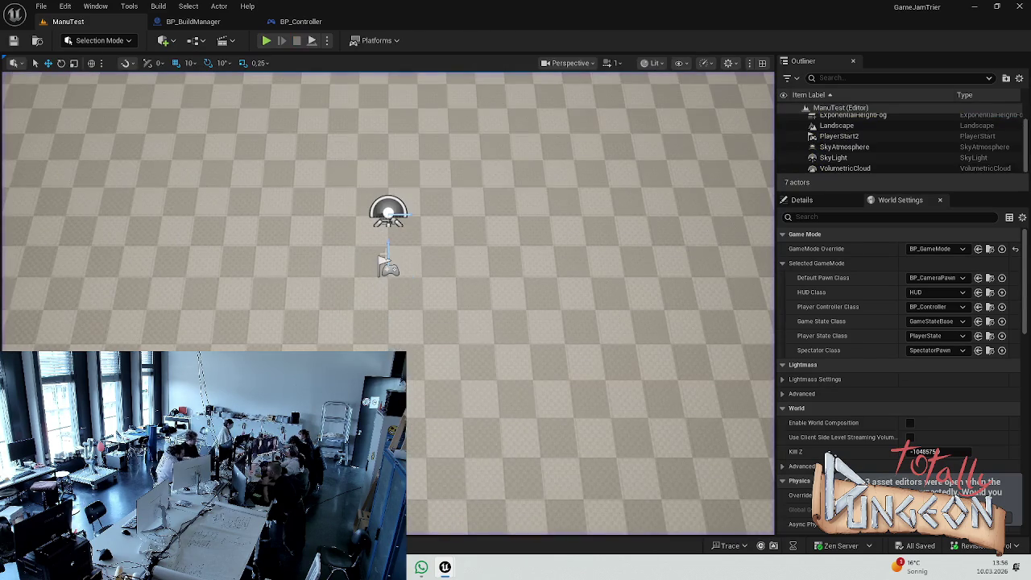
Step: Start a play test and place blocks forming two vertical columns on the grid
click(266, 42)
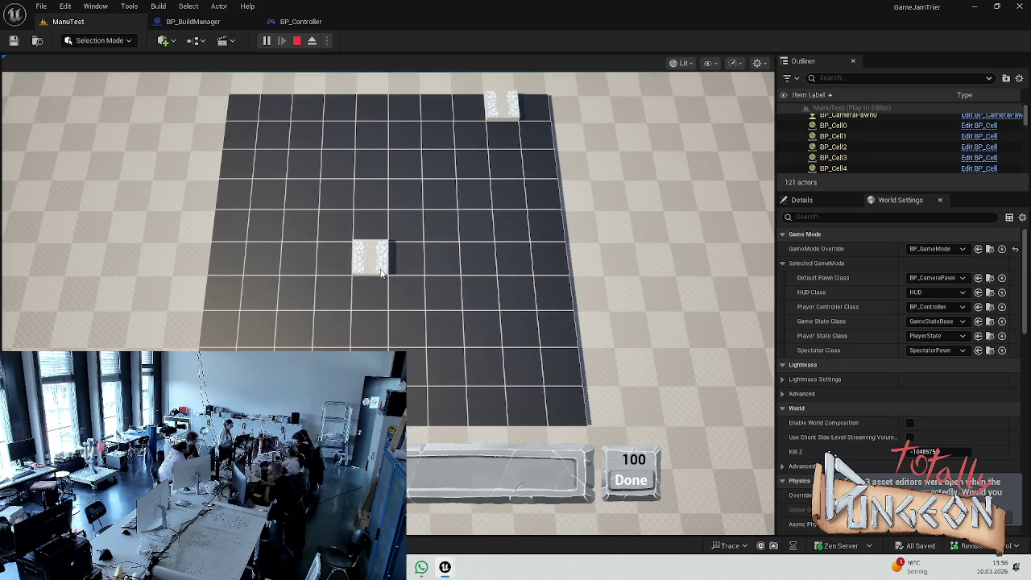
click(378, 297)
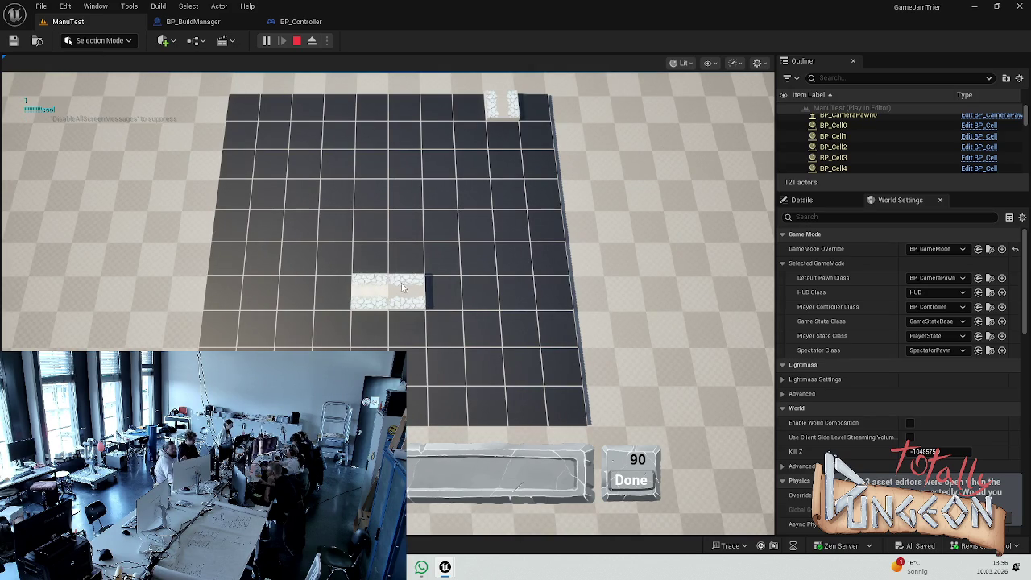
click(344, 191)
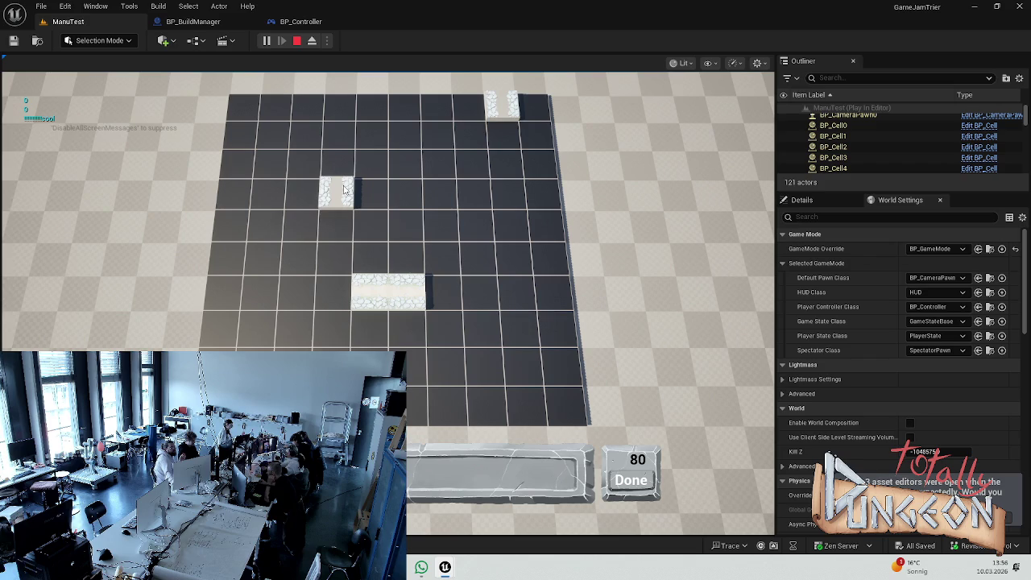
click(337, 224)
click(333, 292)
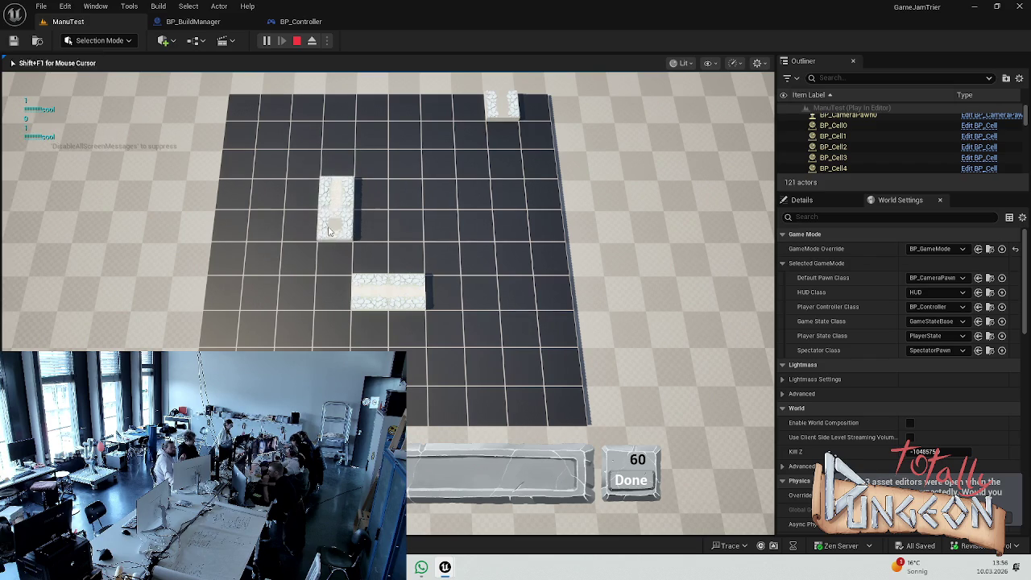
click(336, 161)
click(333, 136)
click(339, 106)
click(371, 161)
click(371, 135)
click(371, 107)
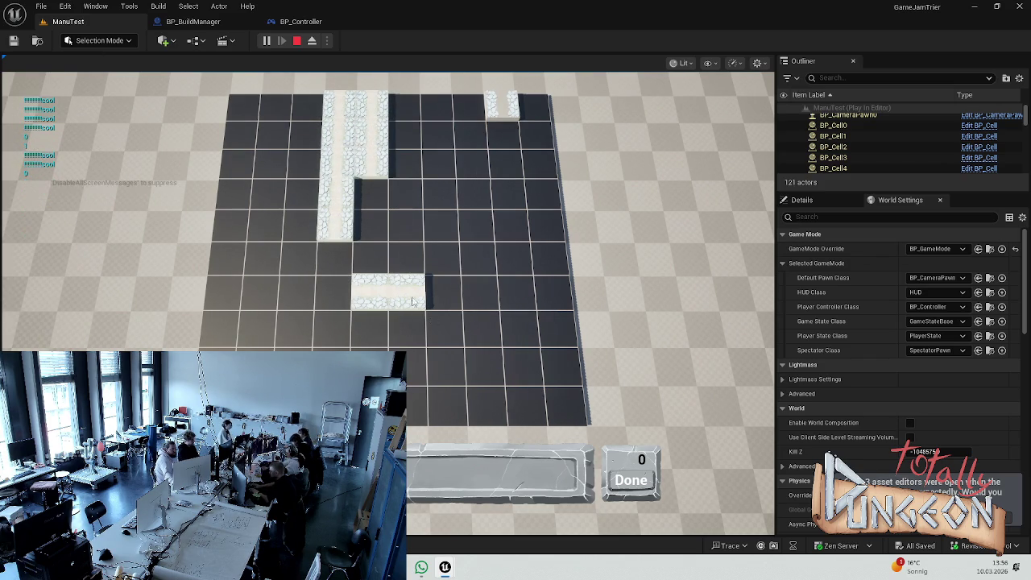
Step: Remove the two-cell block and every block from both columns
click(370, 290)
click(336, 226)
click(336, 194)
click(337, 131)
click(338, 103)
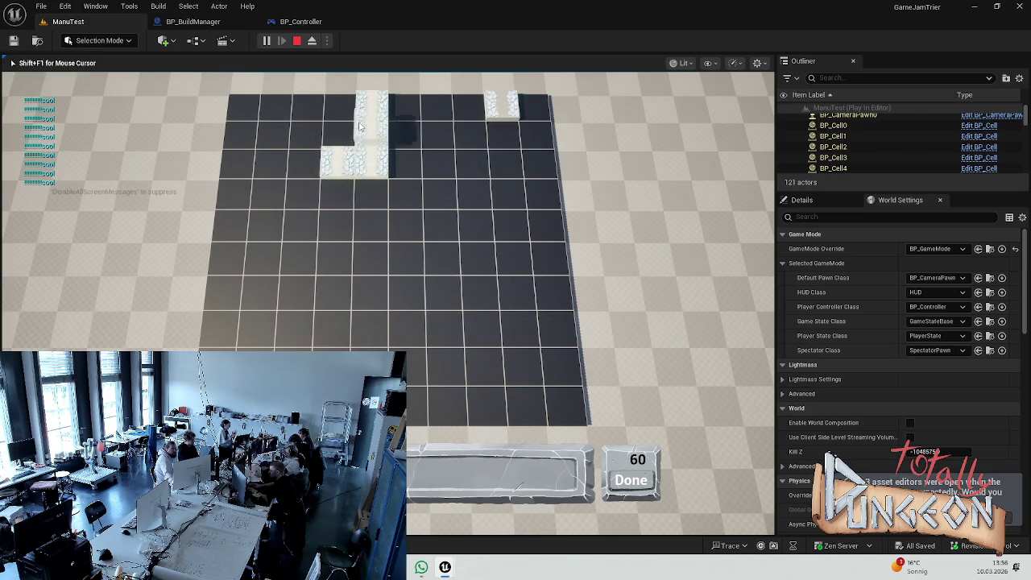
click(361, 133)
click(367, 107)
click(370, 161)
click(340, 161)
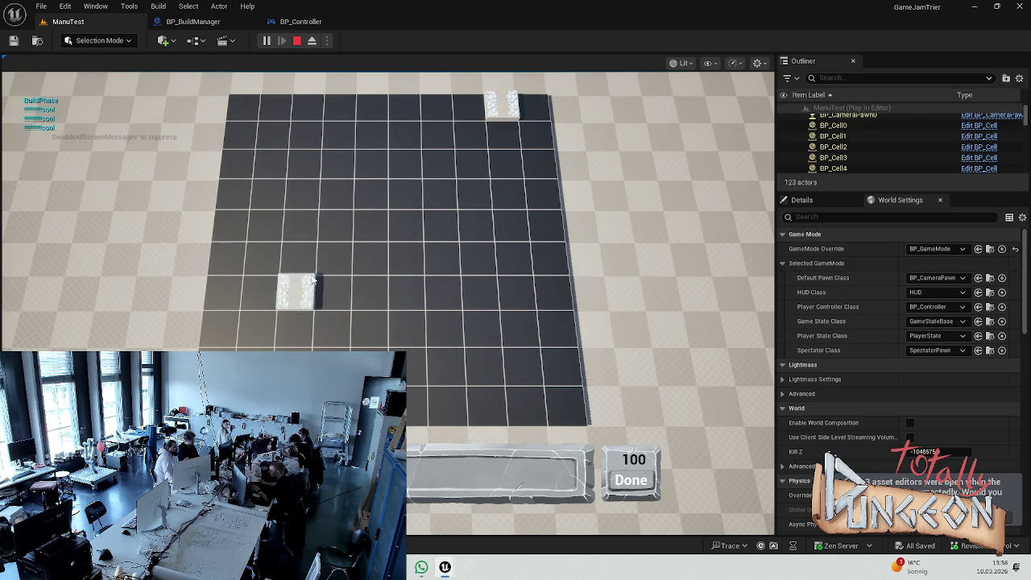
Step: Place a four-block middle row, a five-block lower row and one block near the top-left
click(337, 223)
click(386, 224)
click(406, 224)
click(440, 225)
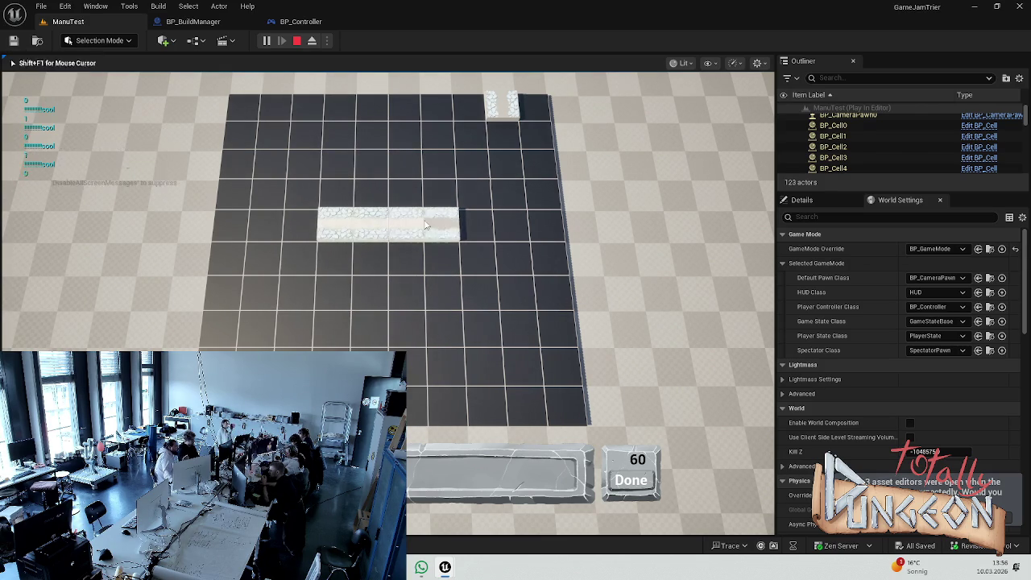
click(262, 293)
click(294, 292)
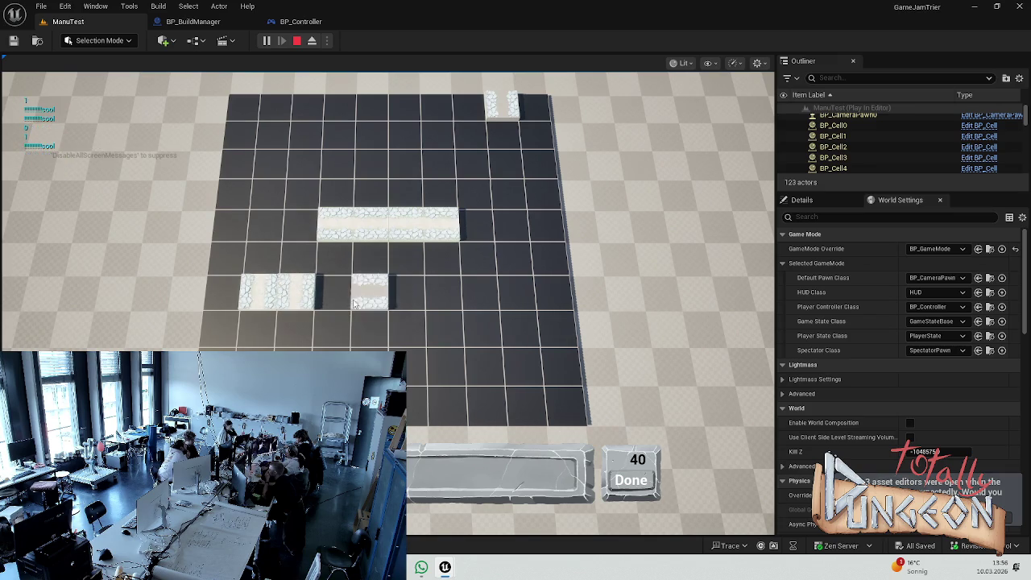
click(332, 294)
click(369, 294)
click(405, 296)
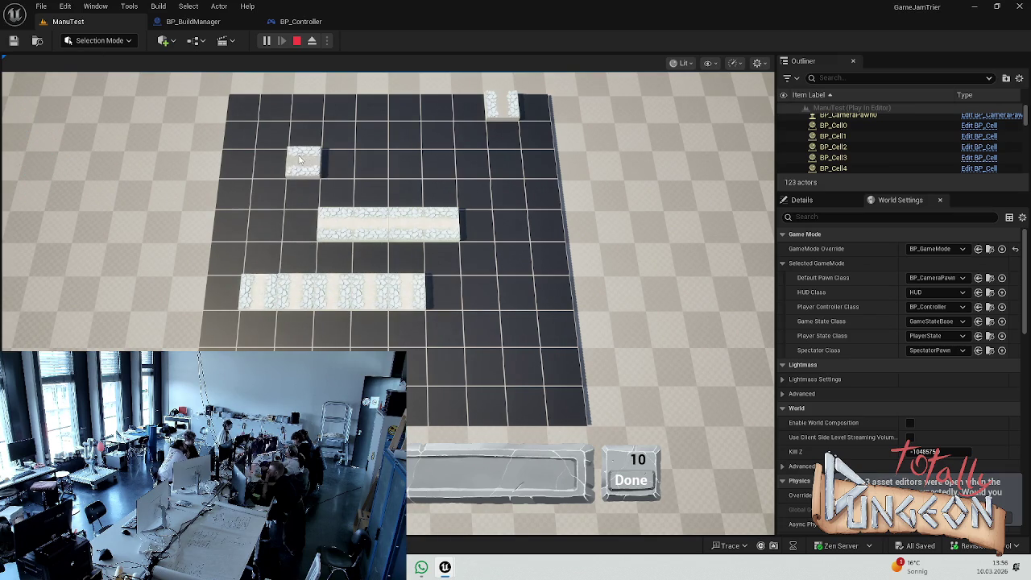
click(314, 145)
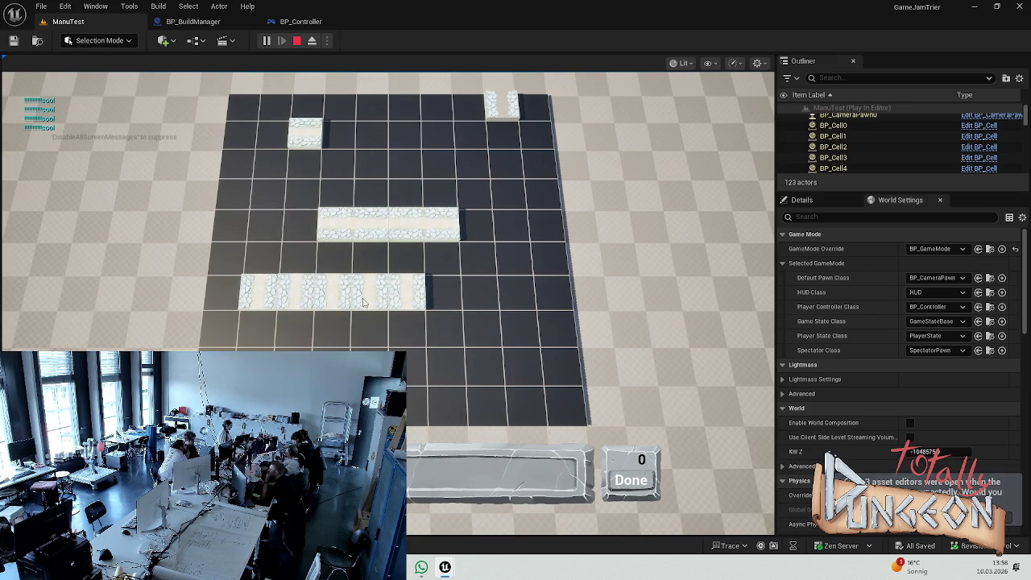
Step: Remove the five lower-row blocks, the middle-row blocks and the top-left block
right_click(406, 292)
right_click(369, 291)
right_click(332, 291)
right_click(295, 291)
right_click(258, 292)
right_click(336, 226)
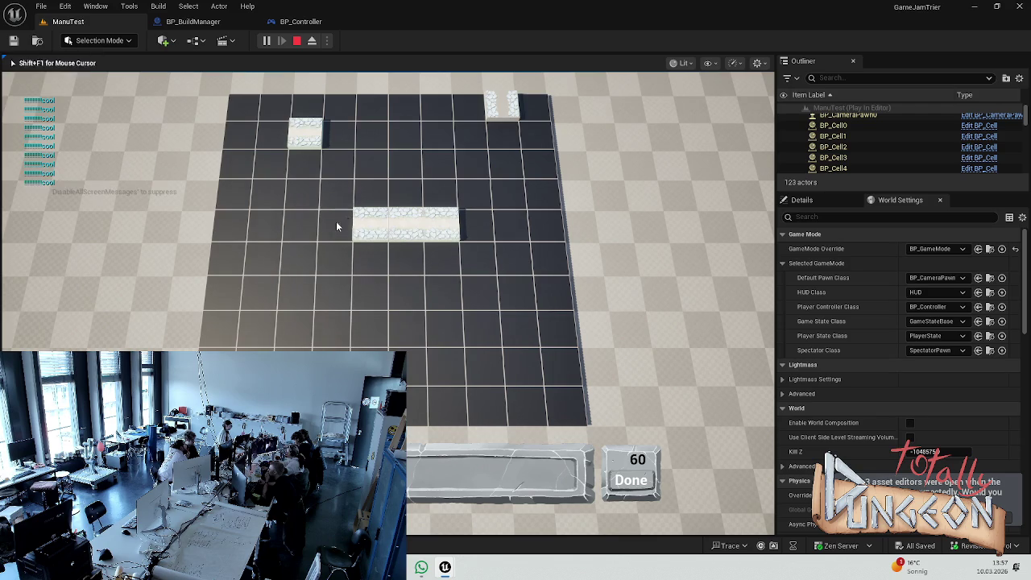
right_click(371, 225)
right_click(406, 225)
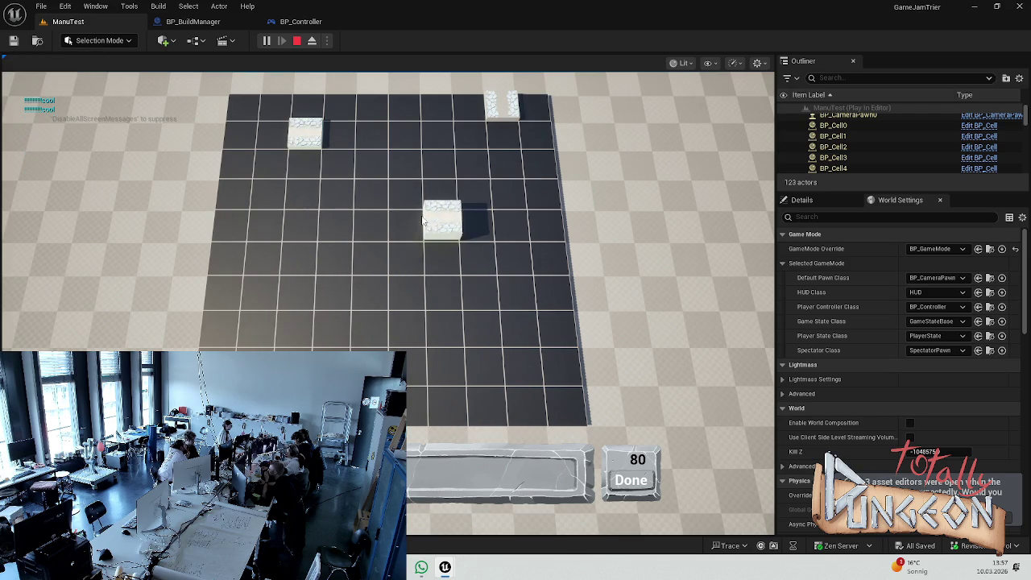
right_click(424, 228)
right_click(313, 145)
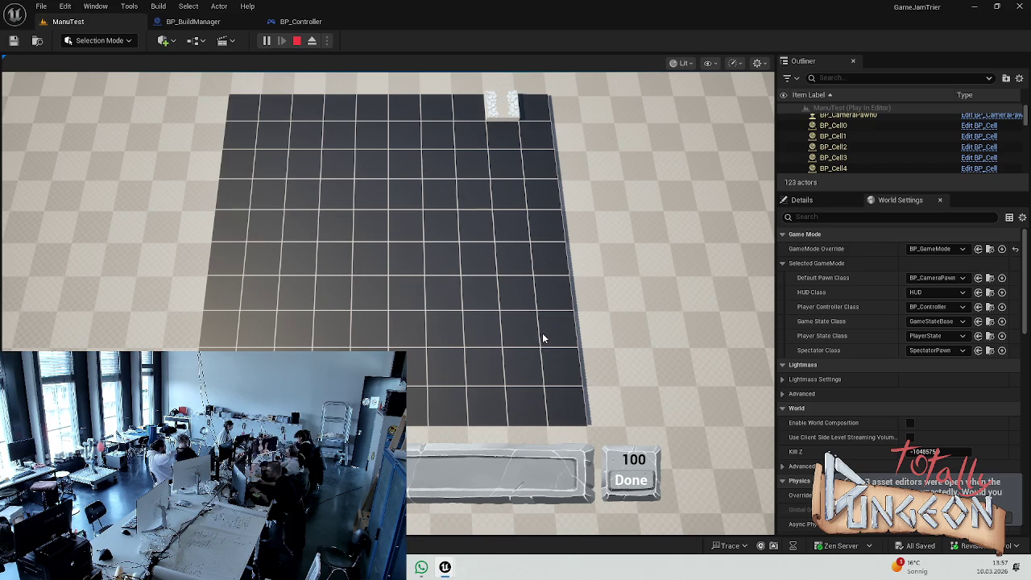
Step: Move the game camera with S and W, then stop the play test with Esc
key(s)
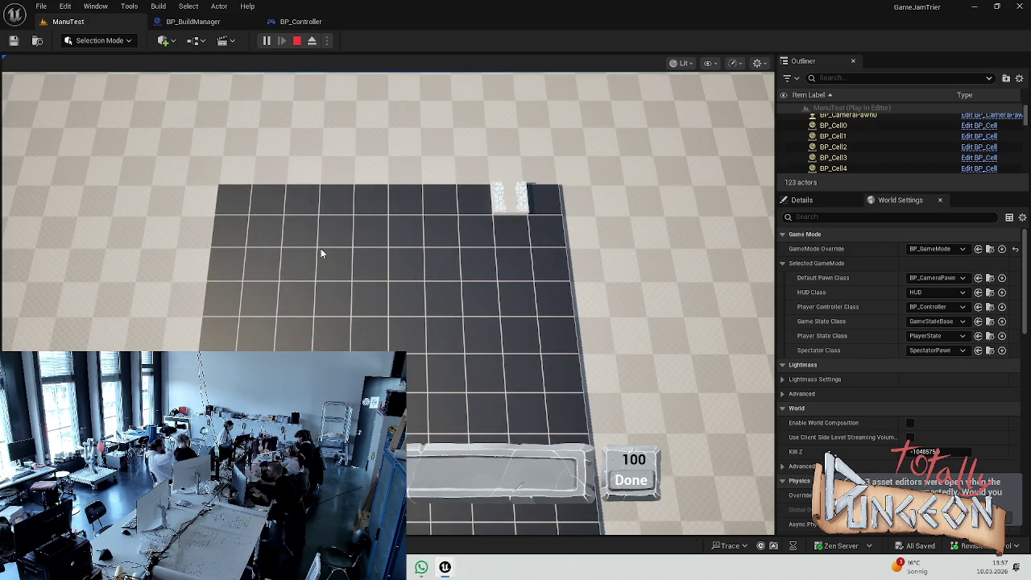
key(s)
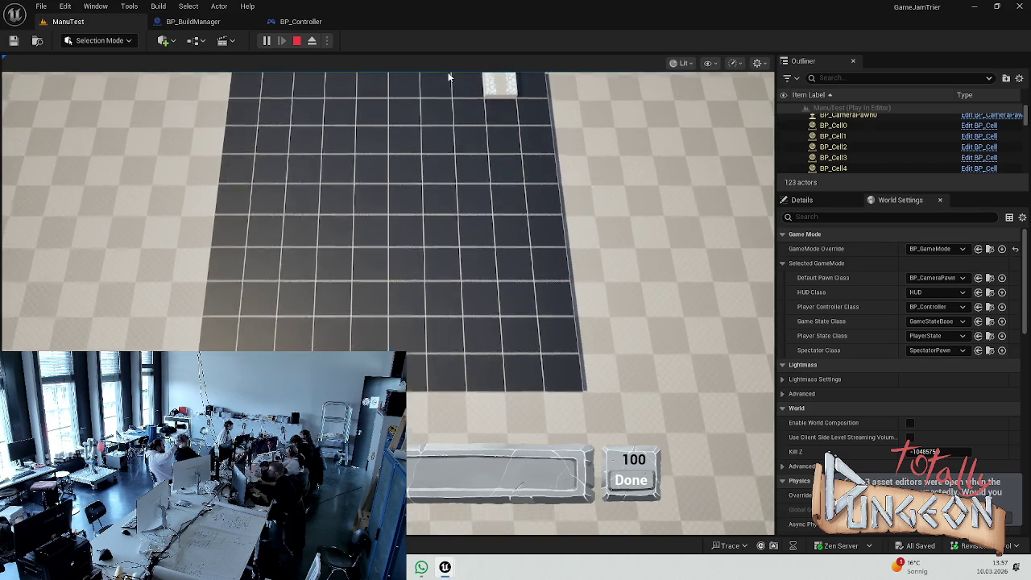
key(w)
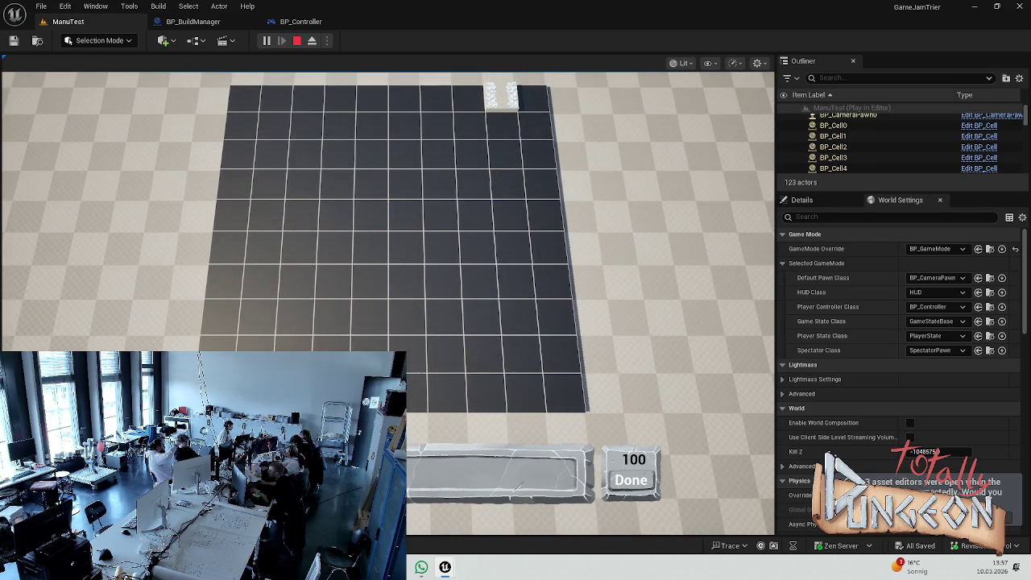
click(4, 58)
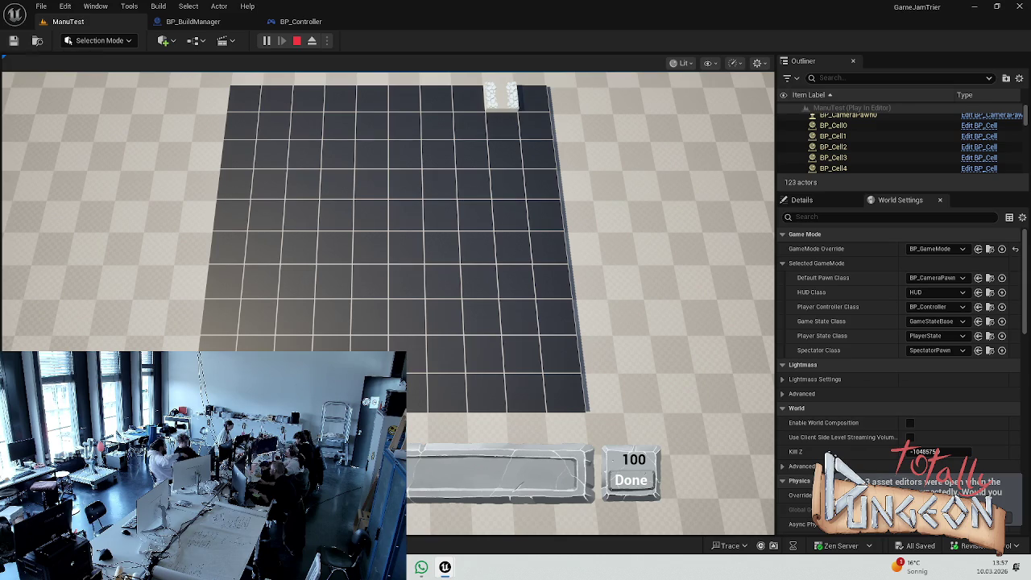
key(Escape)
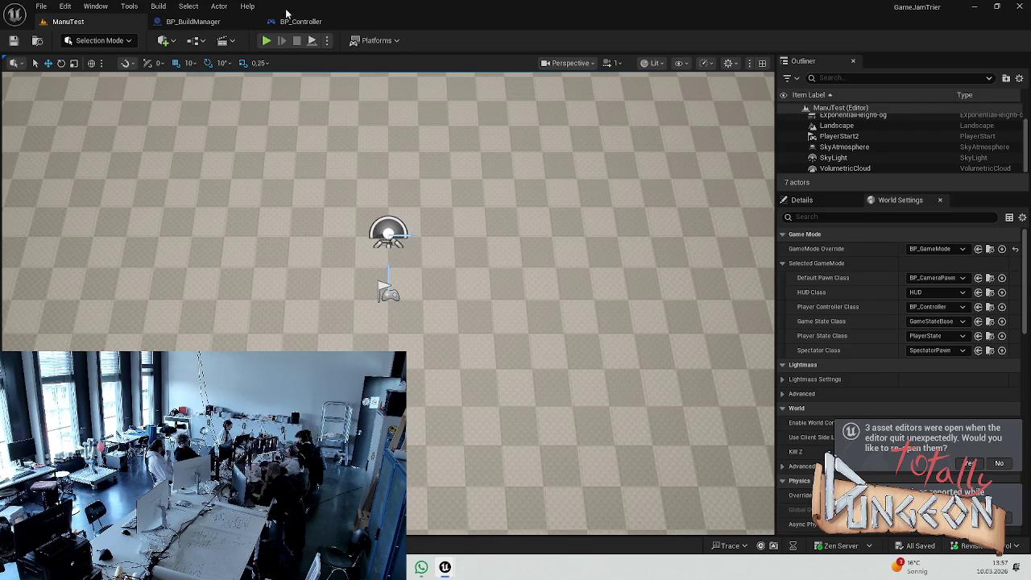
Step: Return to BP_BuildManager's RotateHeldBuilding graph and review the whole rotation node network
click(300, 21)
click(192, 21)
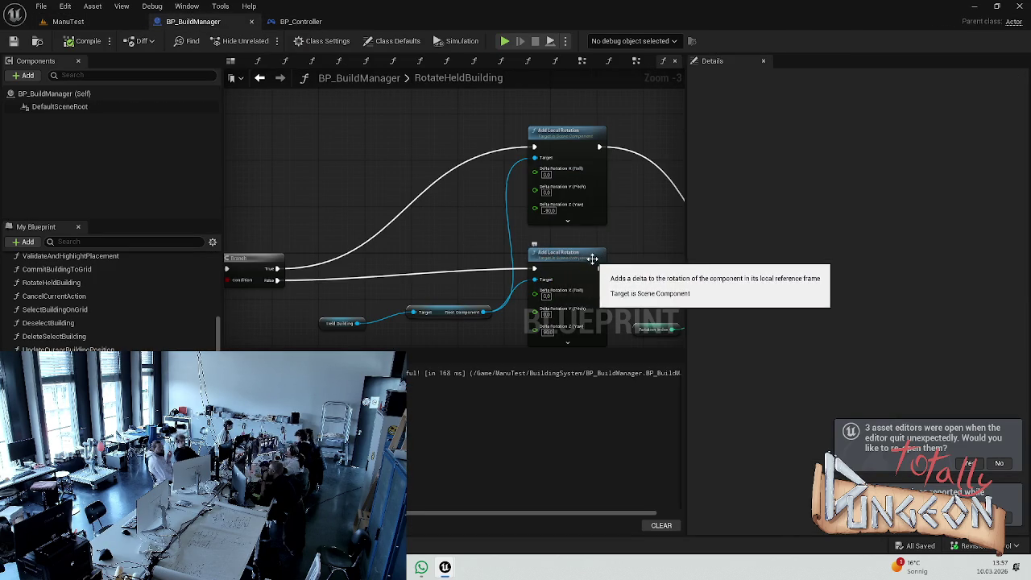
scroll(600, 277, down, 6)
scroll(601, 277, up, 6)
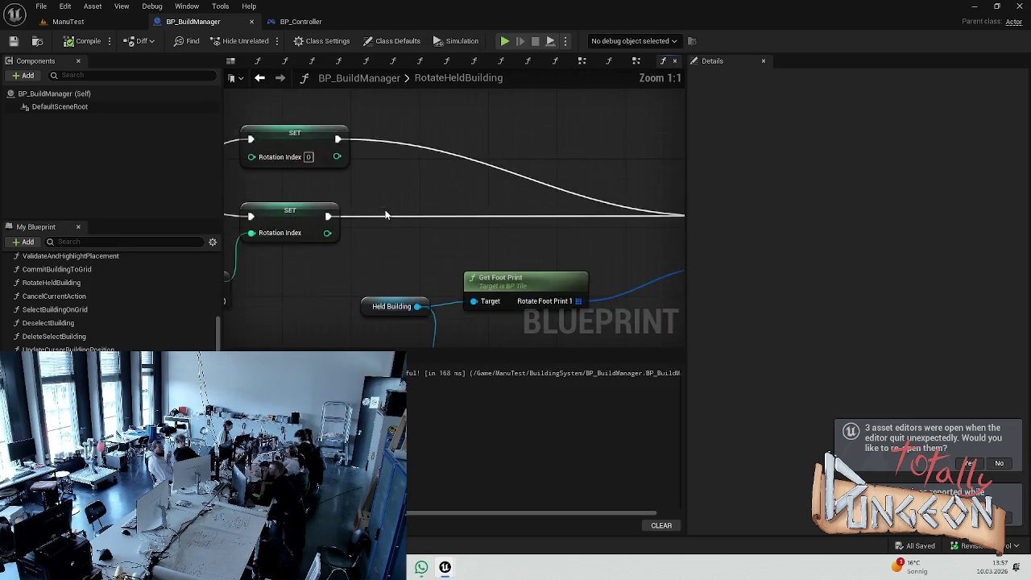
mouse_move(361, 183)
mouse_down()
mouse_move(424, 232)
mouse_move(396, 249)
mouse_up()
scroll(395, 248, down, 2)
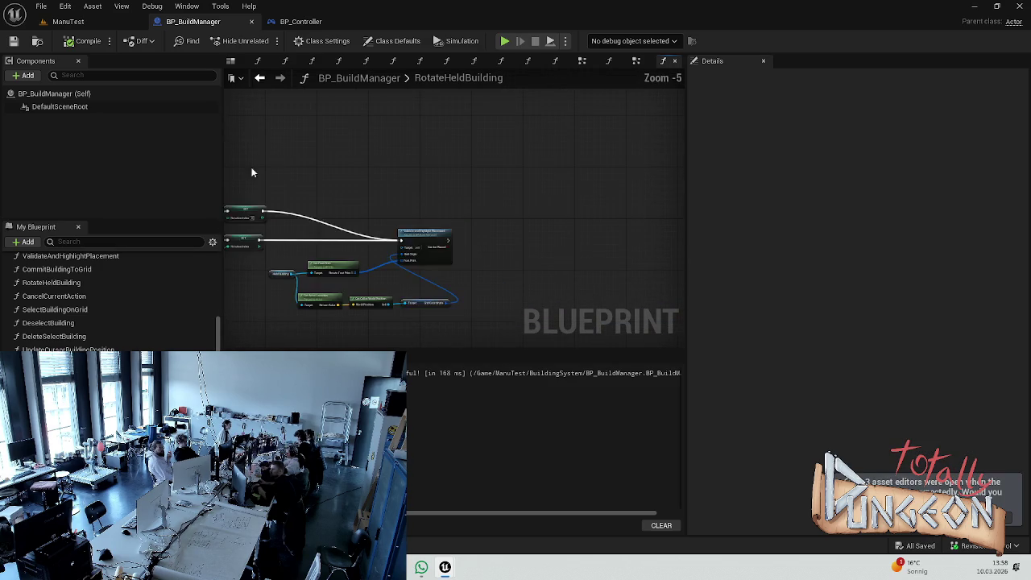
drag(293, 237, 470, 264)
Step: Inspect CommitBuildingToGrid's Placed Tile, Spawn and Attach nodes and its Rotate Held Building call
double_click(56, 270)
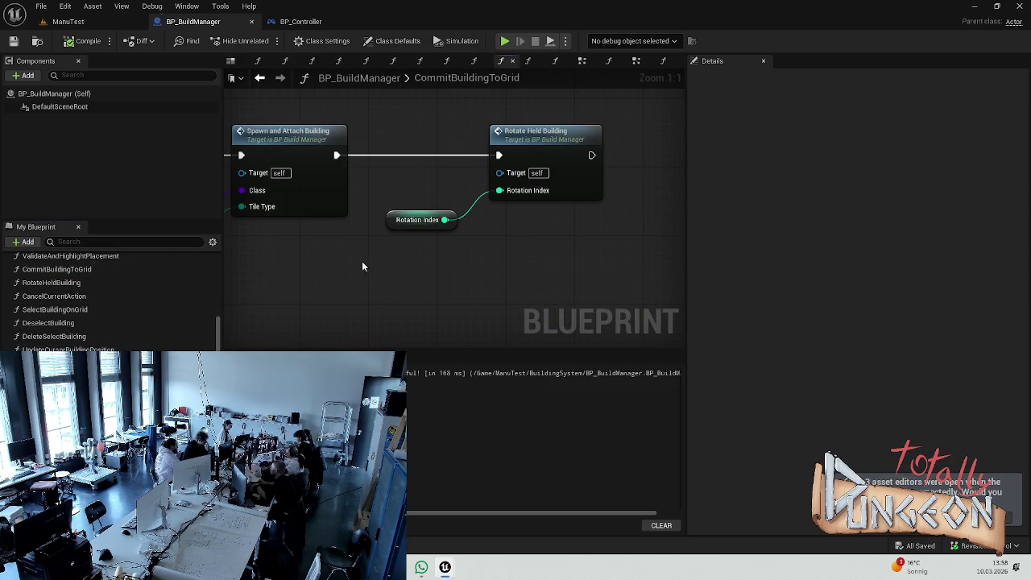
drag(426, 265, 516, 256)
drag(560, 212, 473, 271)
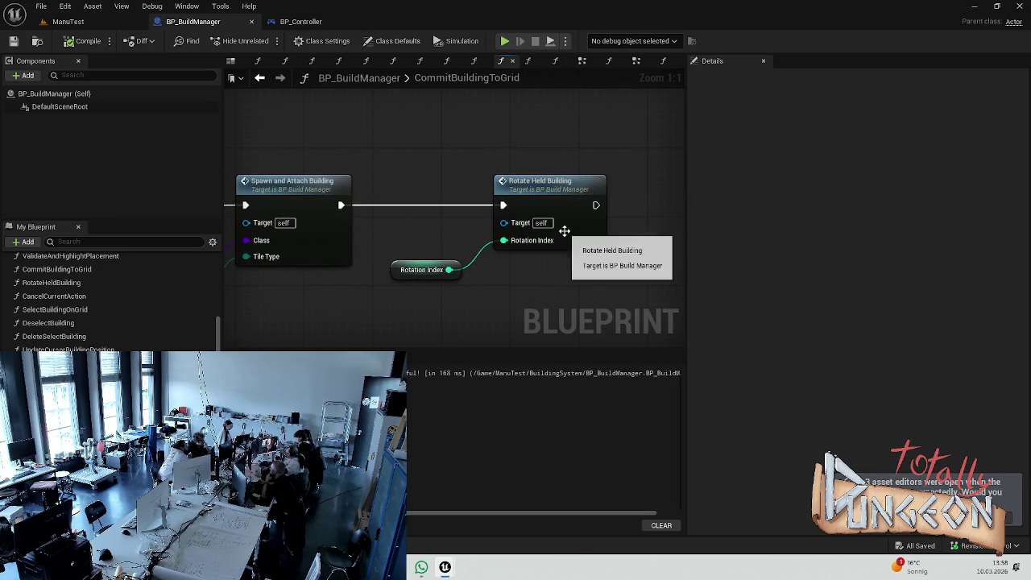
mouse_move(429, 273)
mouse_down()
mouse_move(564, 264)
mouse_move(438, 260)
mouse_up()
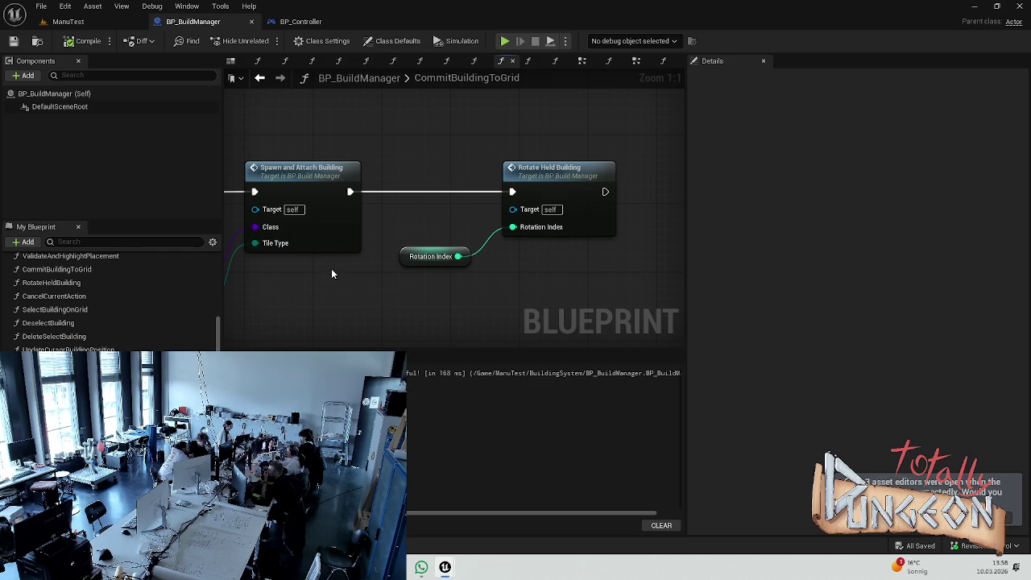
drag(330, 265, 52, 277)
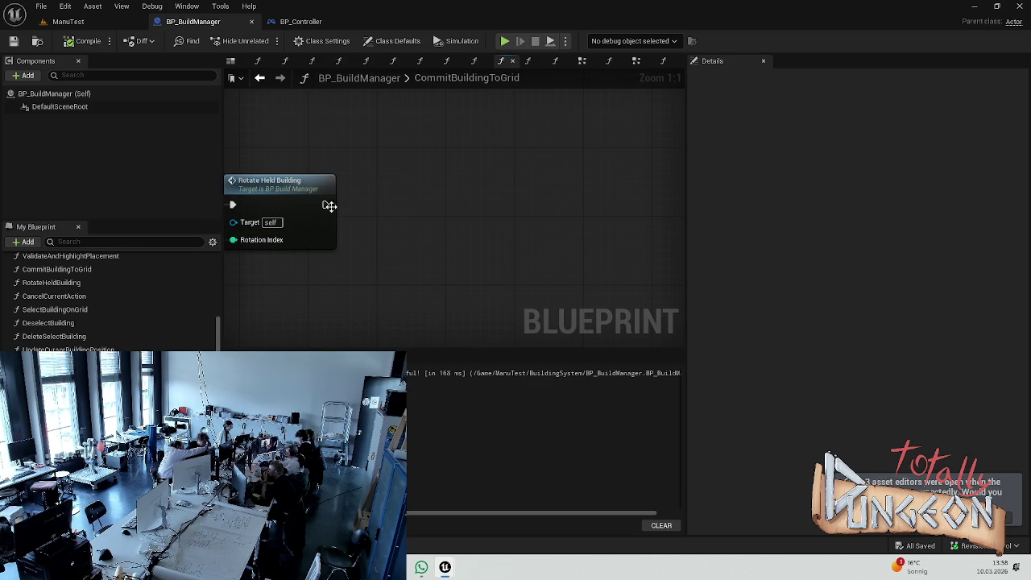
click(295, 22)
click(196, 23)
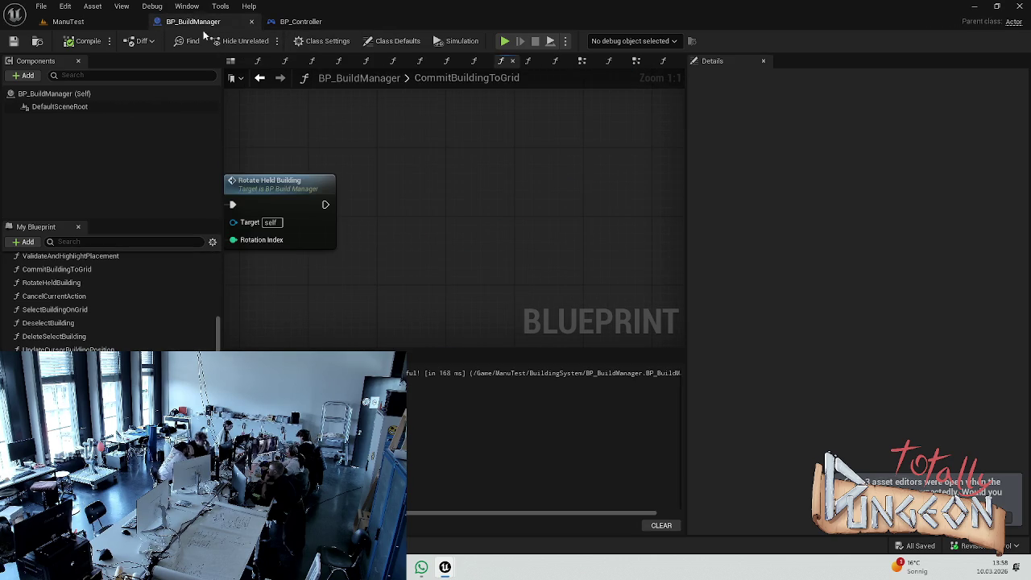
drag(295, 172, 367, 169)
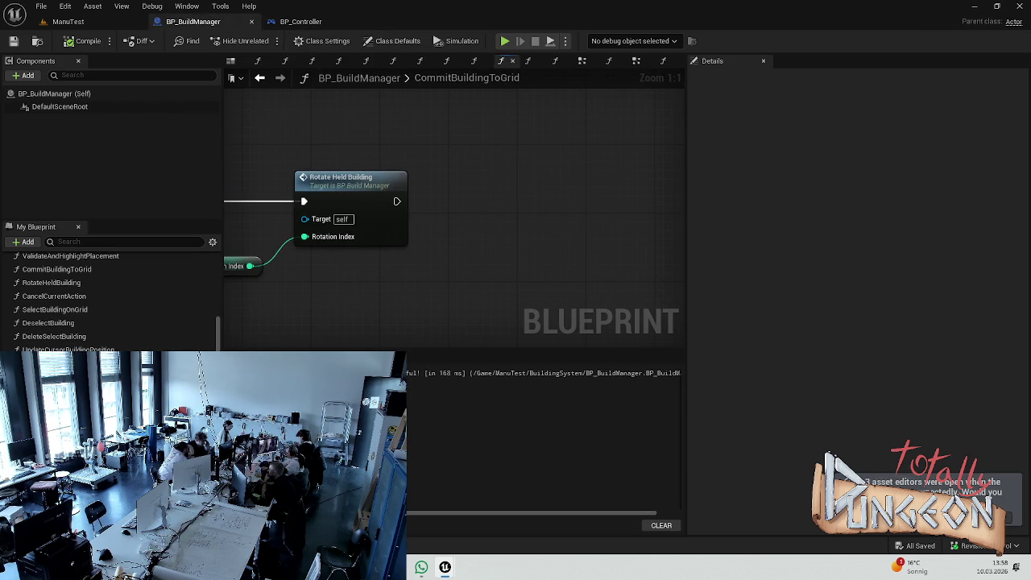
Step: In HandleRotate, wire a Rotation Index getter into Rotate Held Building's input and save
double_click(78, 303)
drag(539, 279, 362, 274)
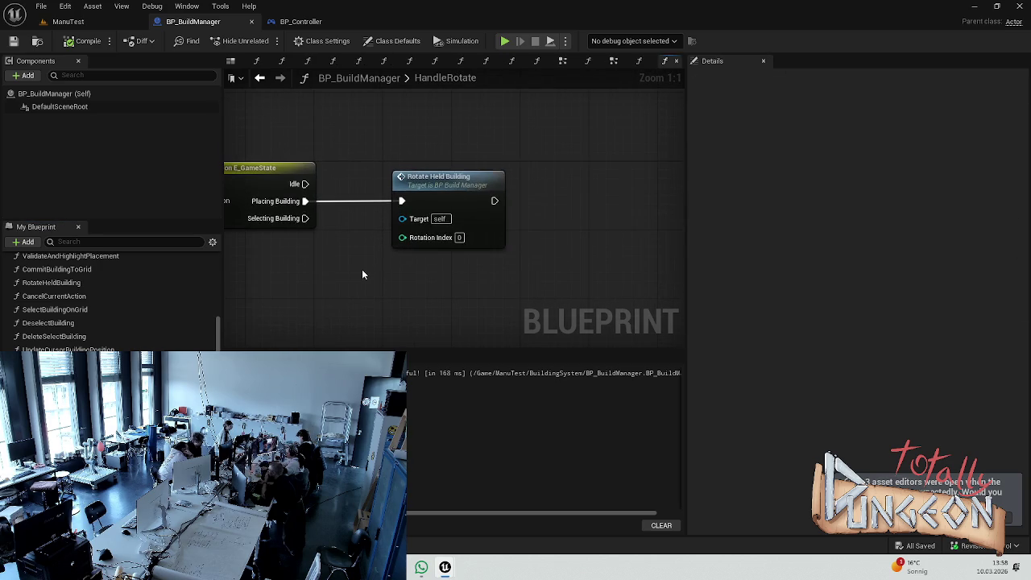
mouse_move(383, 209)
mouse_down()
mouse_move(617, 200)
mouse_move(451, 216)
mouse_move(487, 259)
mouse_up()
scroll(113, 306, up, 5)
mouse_move(48, 356)
mouse_down()
mouse_move(323, 266)
mouse_move(573, 228)
mouse_up()
drag(542, 239, 515, 255)
key(ctrl+s)
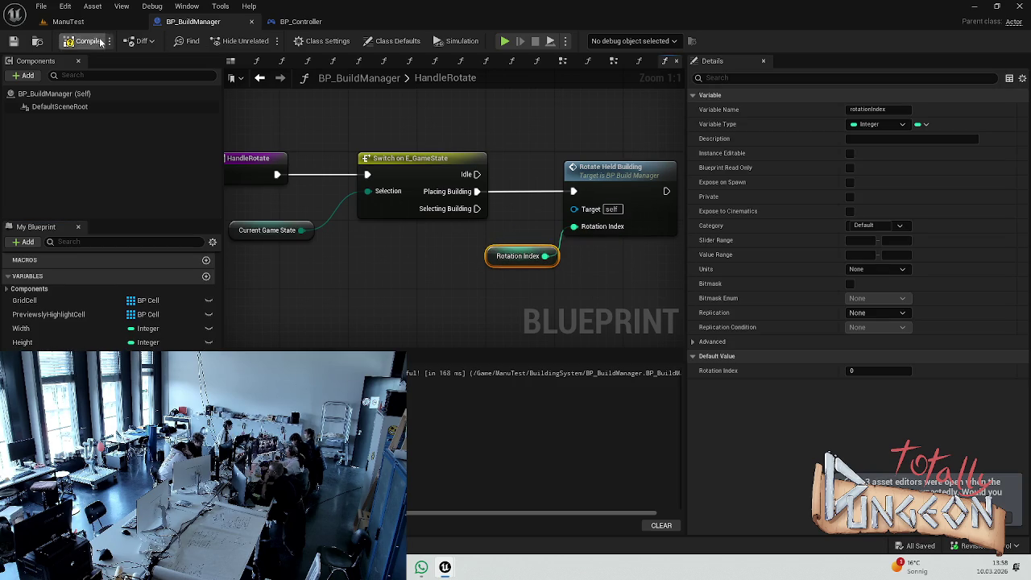
click(68, 21)
Step: Play-test by placing ten blocks in an X pattern, then stop with Esc
click(266, 40)
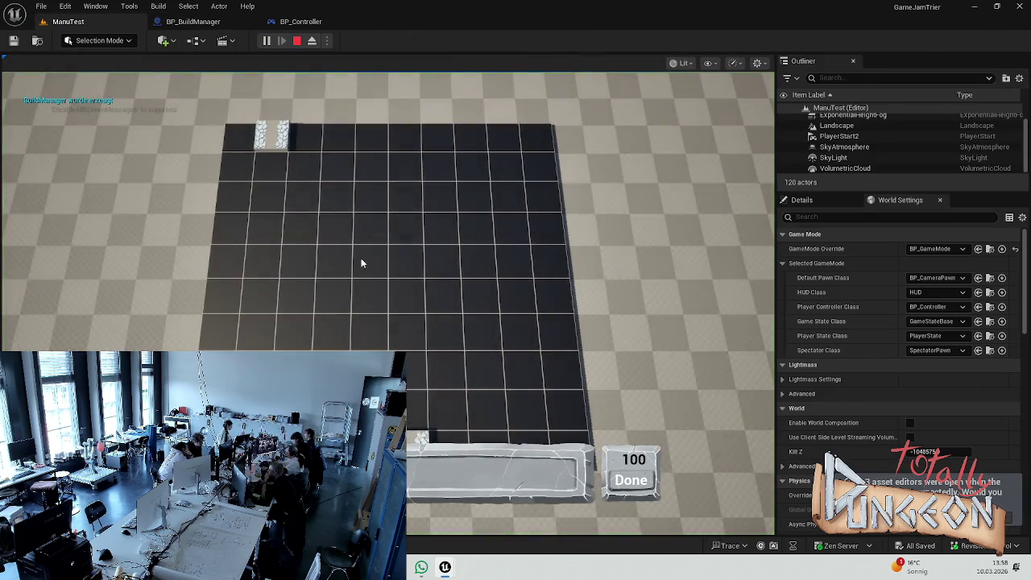
click(333, 259)
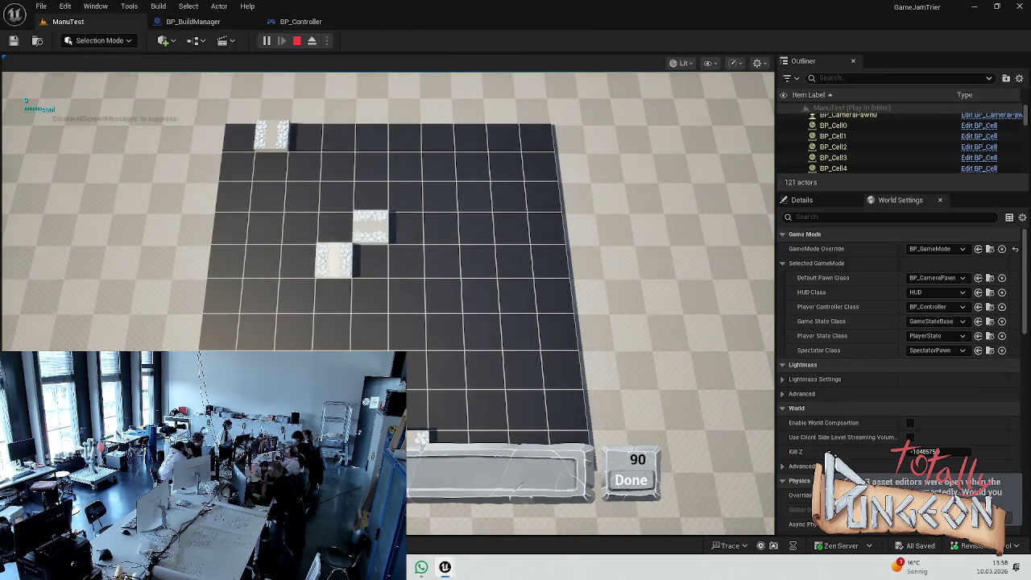
click(370, 226)
click(441, 226)
click(407, 330)
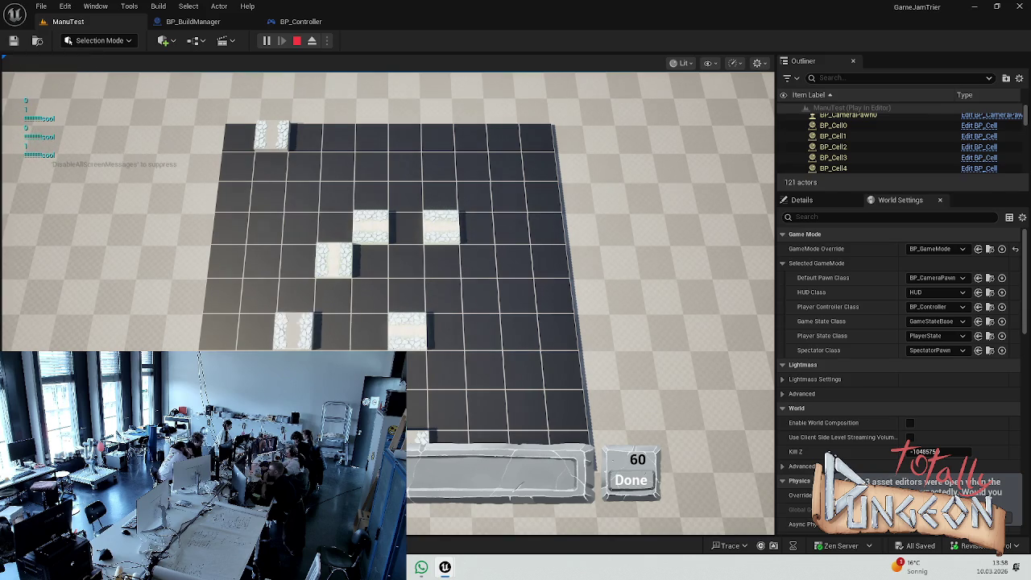
click(293, 331)
click(261, 259)
click(336, 193)
click(371, 165)
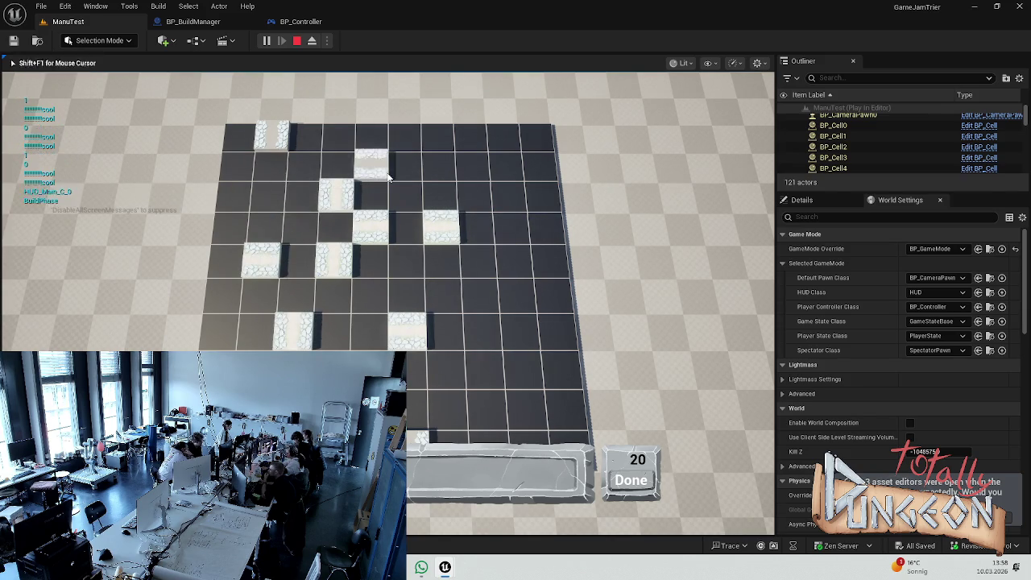
click(441, 165)
click(407, 194)
key(Escape)
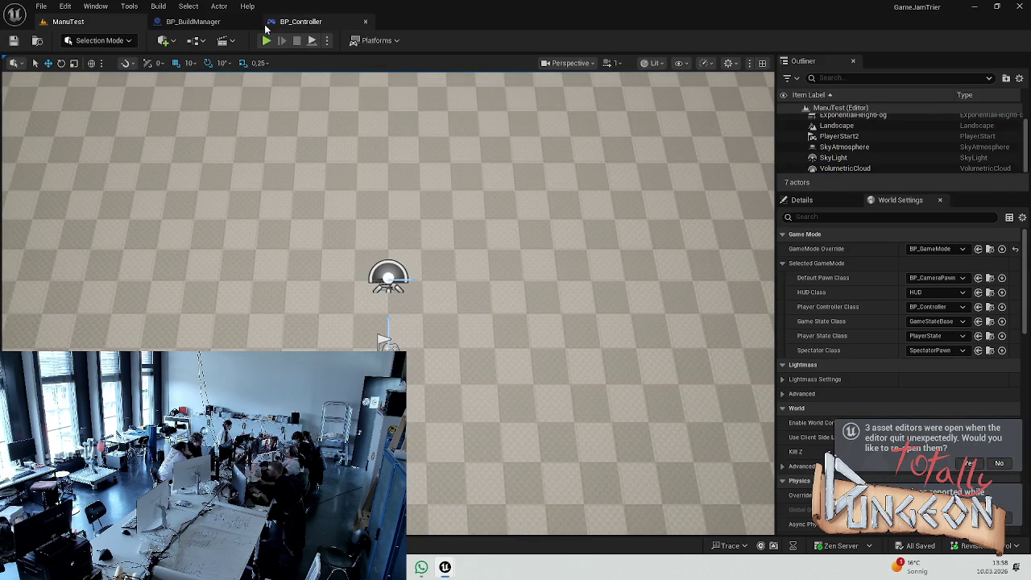
Step: Delete RotateHeldBuilding's debug Print String, reconnect the SET node, and recompile
click(194, 21)
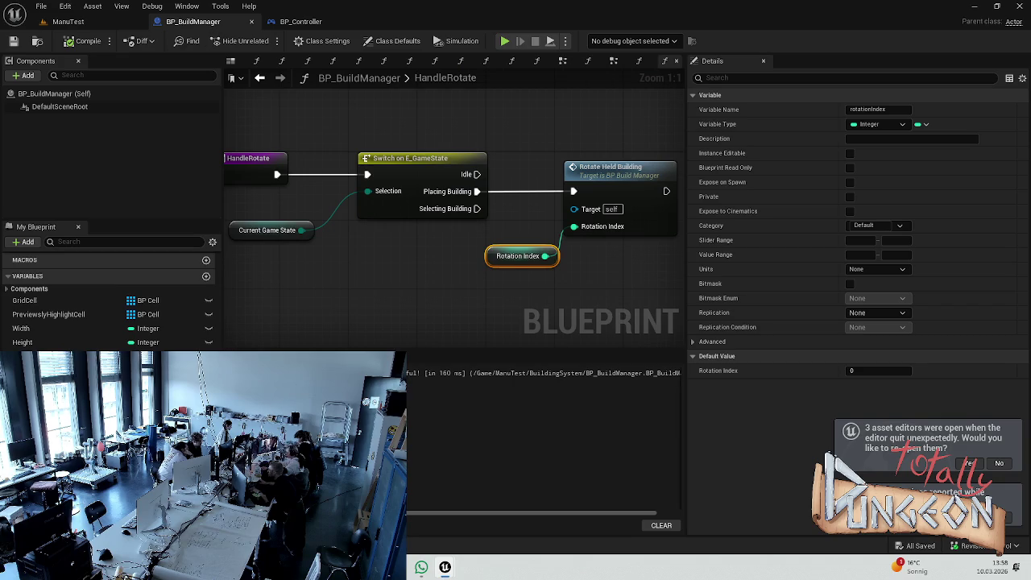
scroll(109, 298, up, 3)
scroll(52, 286, up, 4)
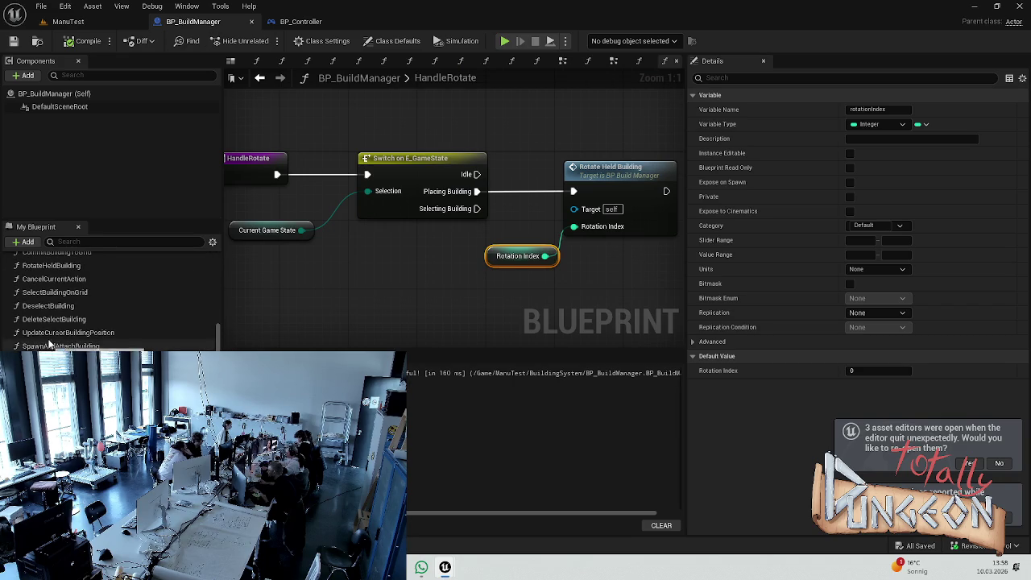
double_click(52, 283)
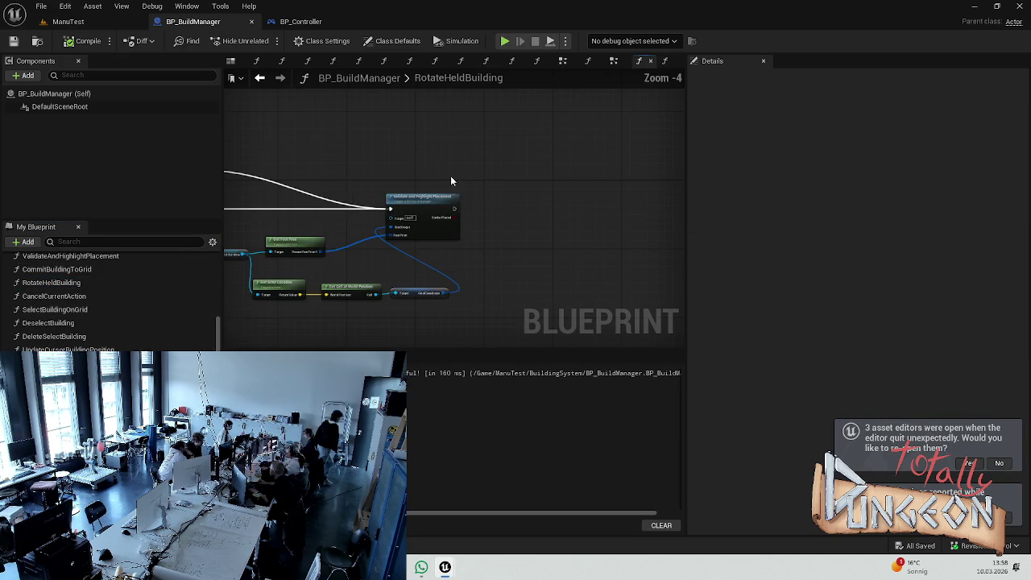
mouse_move(494, 174)
mouse_down()
mouse_move(494, 245)
mouse_move(484, 258)
mouse_up()
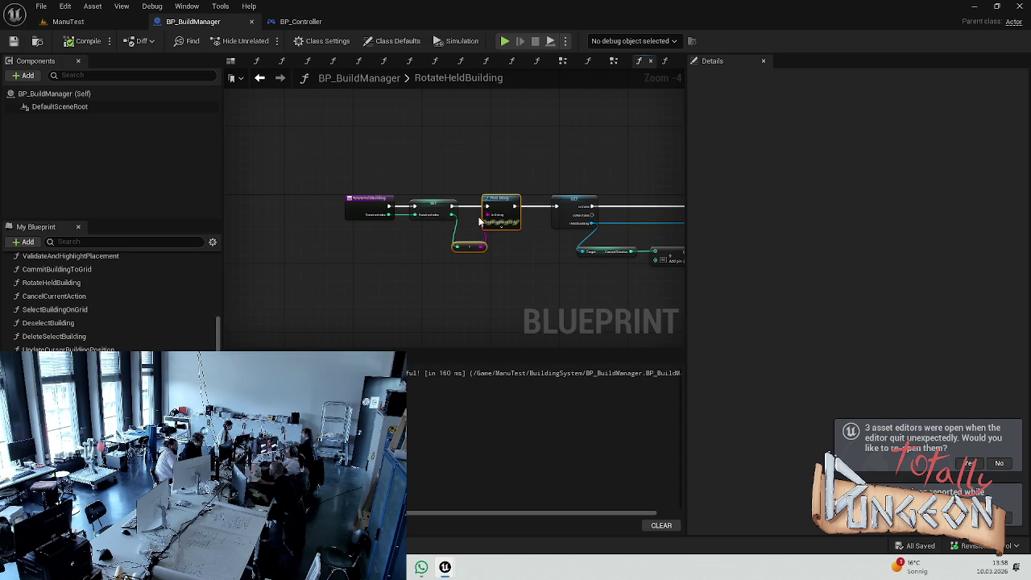
key(Delete)
drag(453, 206, 554, 206)
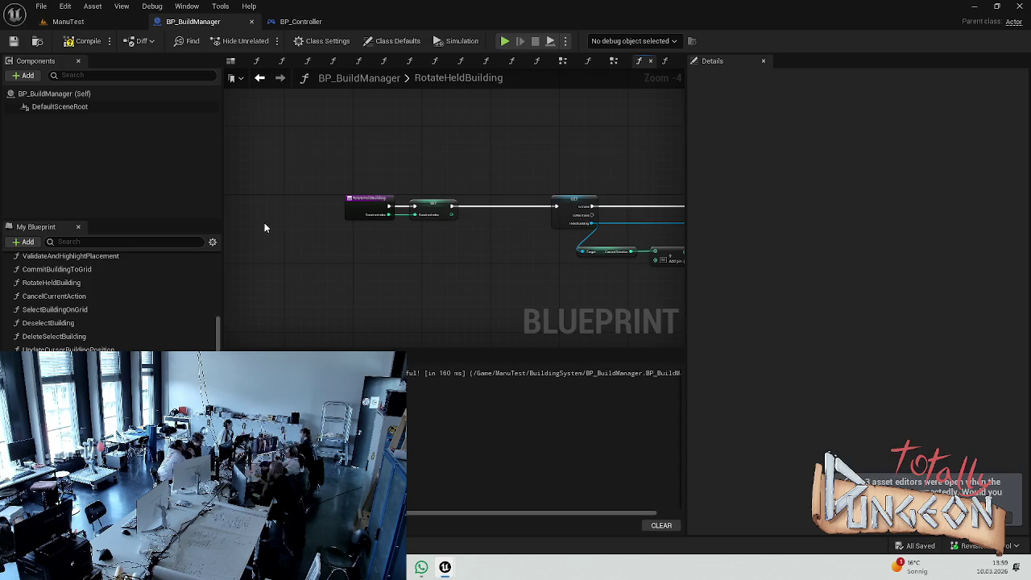
key(F7)
click(36, 227)
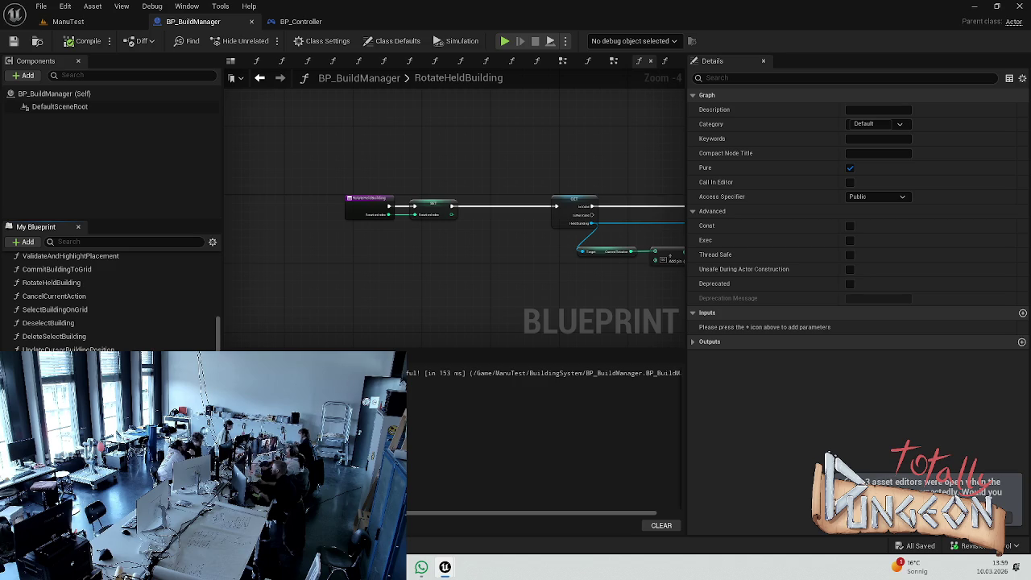
Step: Add a Print String of Rotation Index after CommitBuildingToGrid's Rotate Held Building, and save
double_click(56, 269)
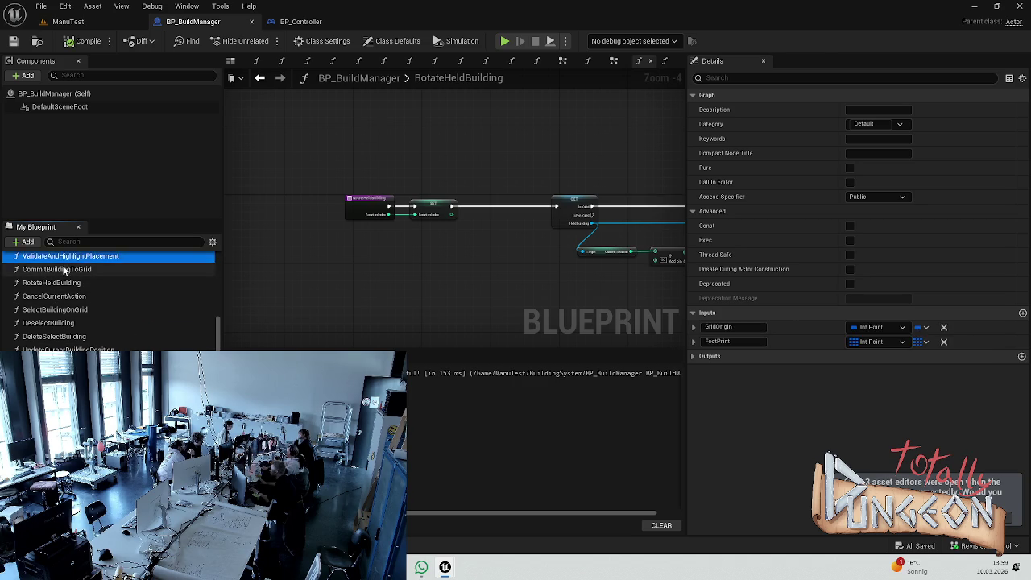
drag(334, 202, 378, 205)
text(print)
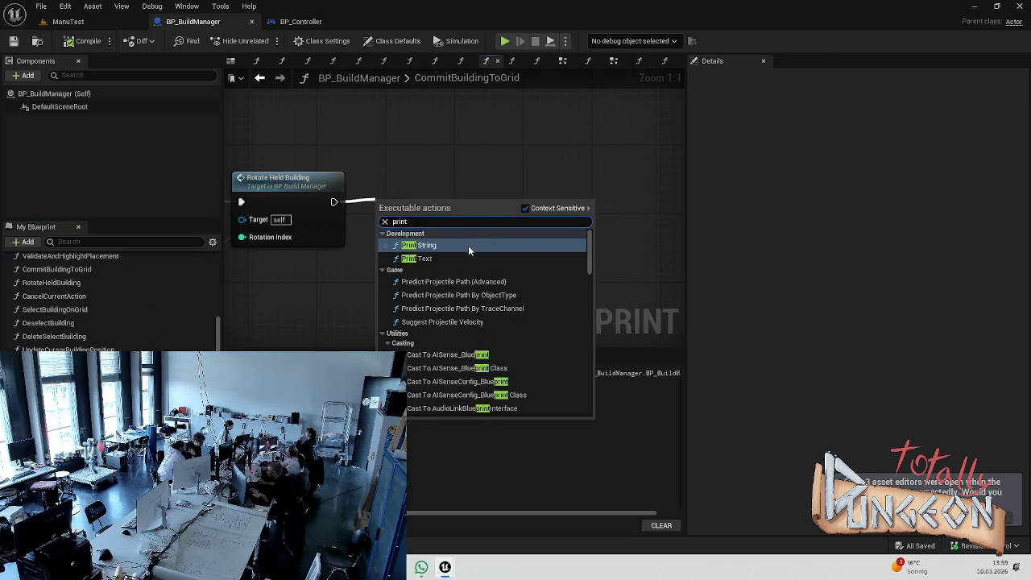
click(468, 245)
drag(532, 188, 542, 182)
drag(274, 247, 488, 210)
drag(373, 229, 400, 271)
key(ctrl+s)
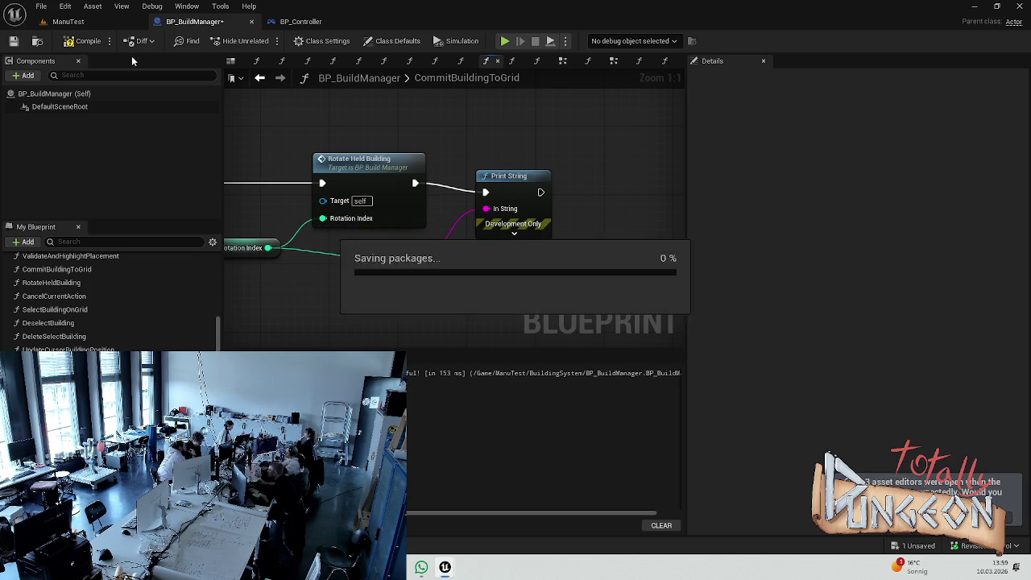
click(68, 21)
Step: Play-test placing a rotated piece, an L-piece and a three-tile bar, click Done, then stop
click(266, 40)
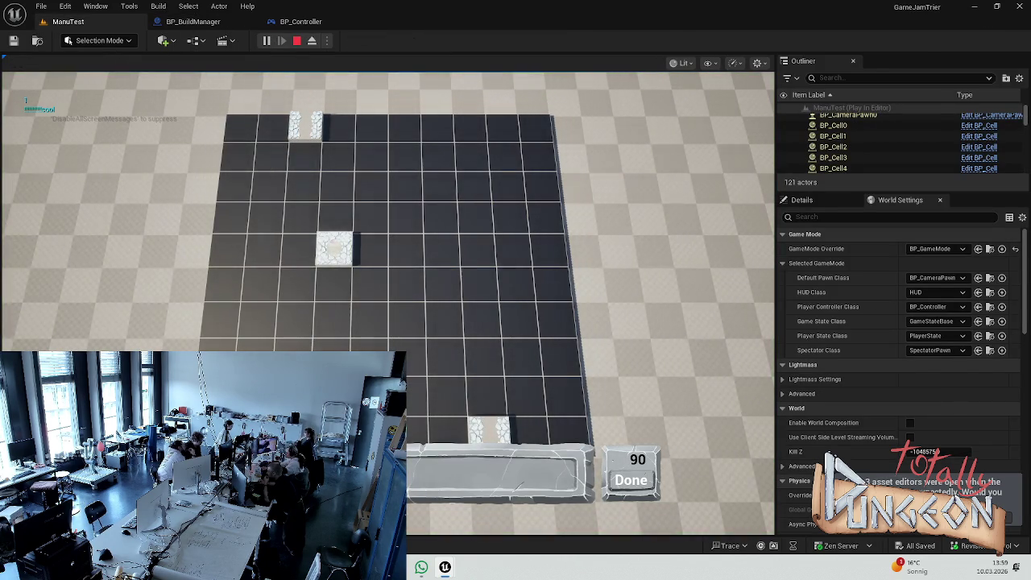
key(r)
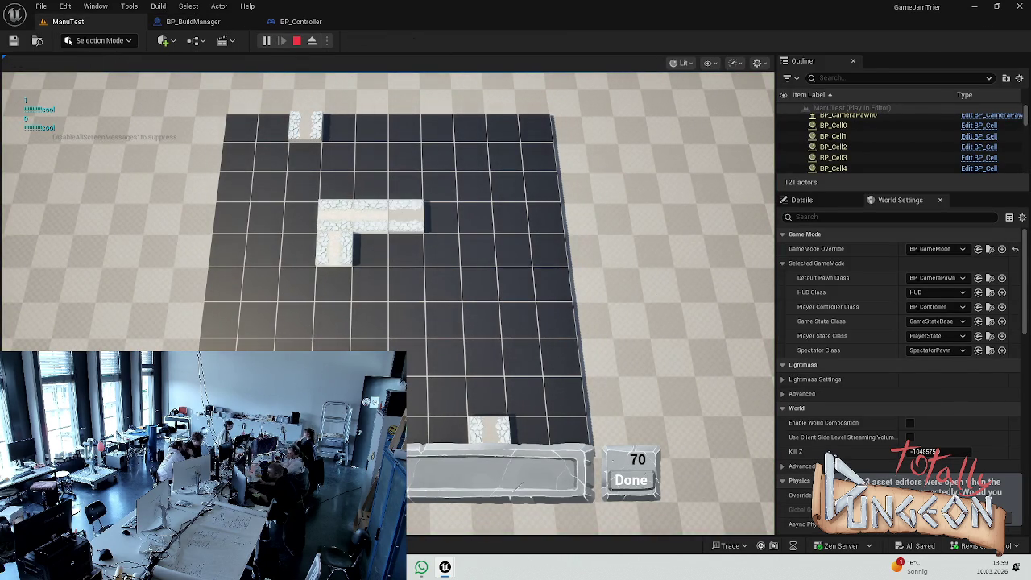
click(475, 216)
click(442, 248)
click(372, 250)
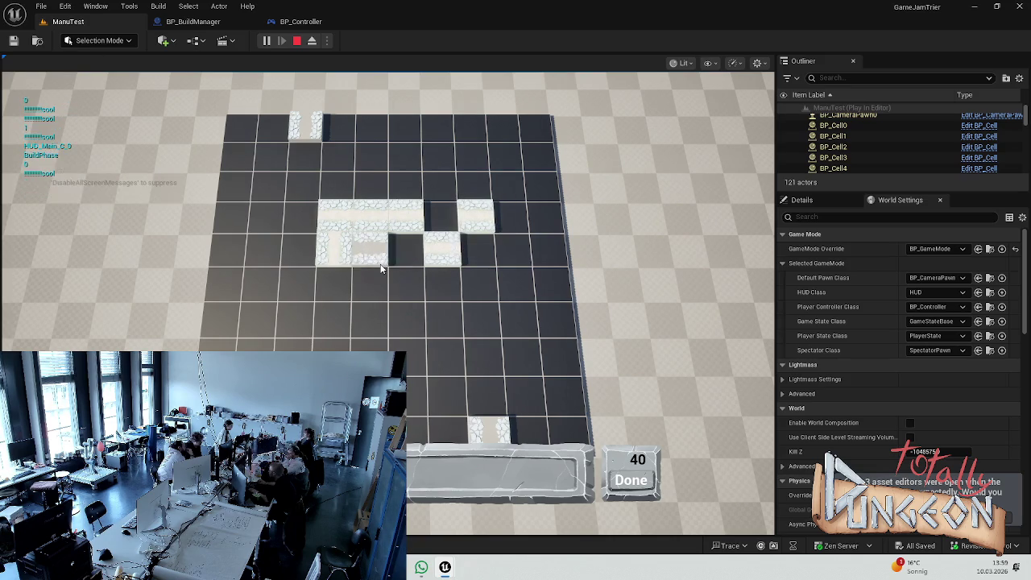
click(379, 262)
click(370, 318)
click(407, 318)
click(444, 319)
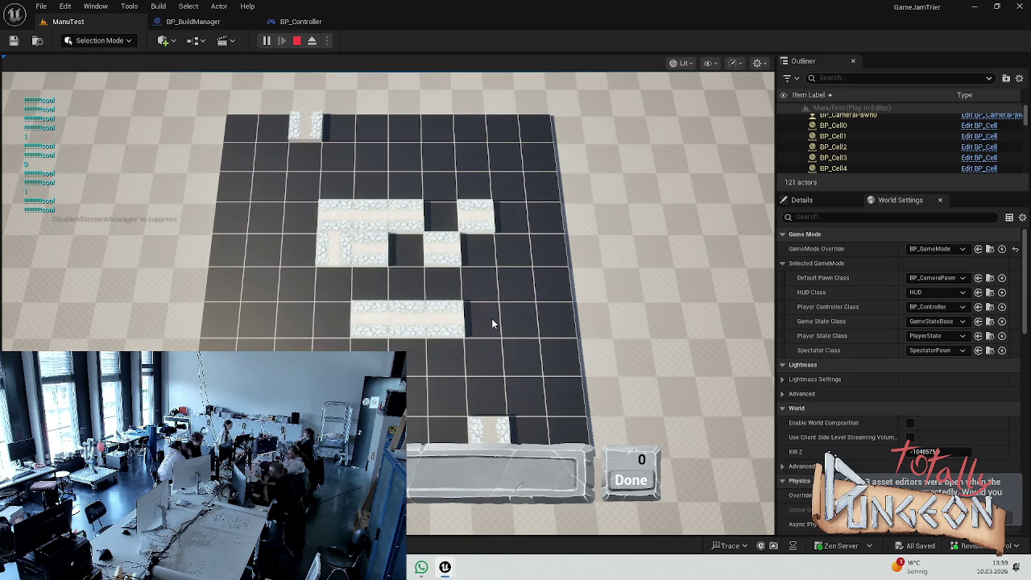
click(627, 493)
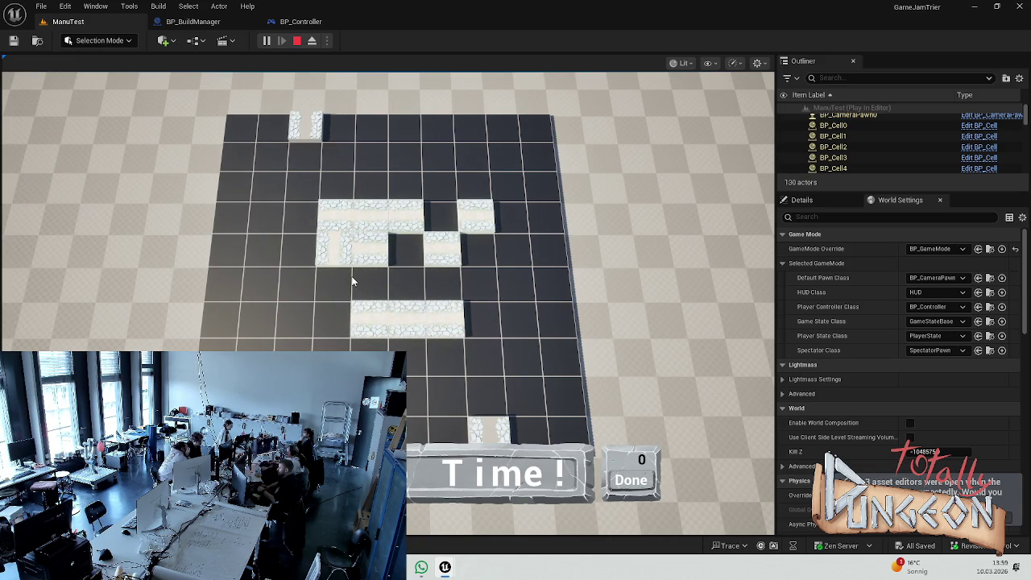
key(Escape)
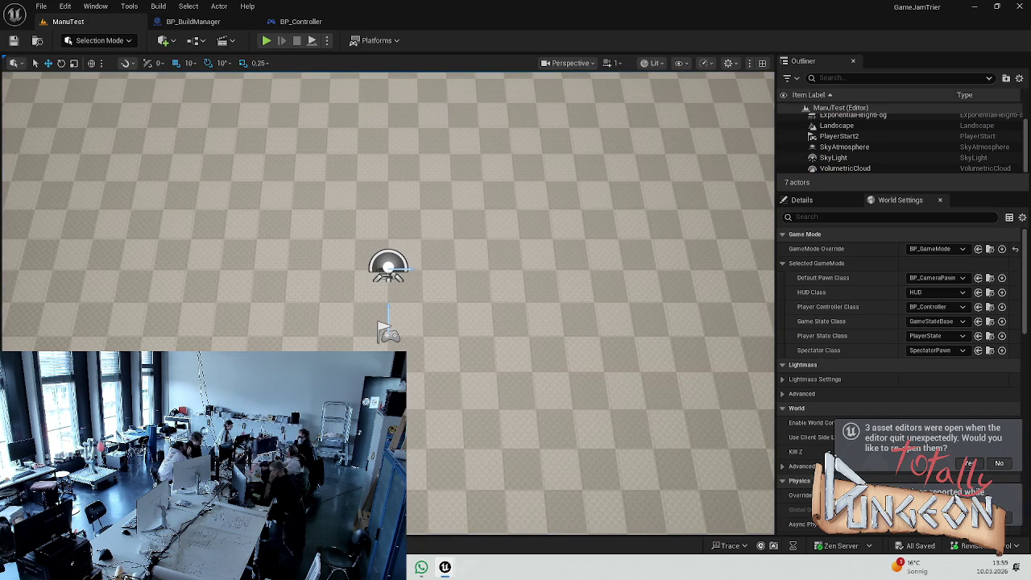
Step: Set Rotation Index's default value to 1 in BP_BuildManager and save the blueprint
click(300, 21)
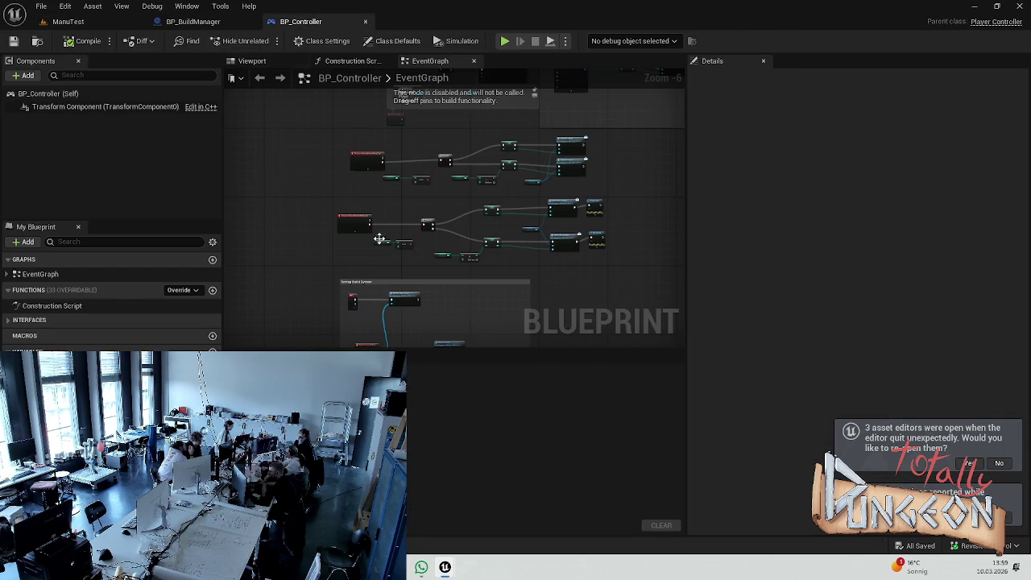
click(192, 21)
scroll(303, 261, down, 2)
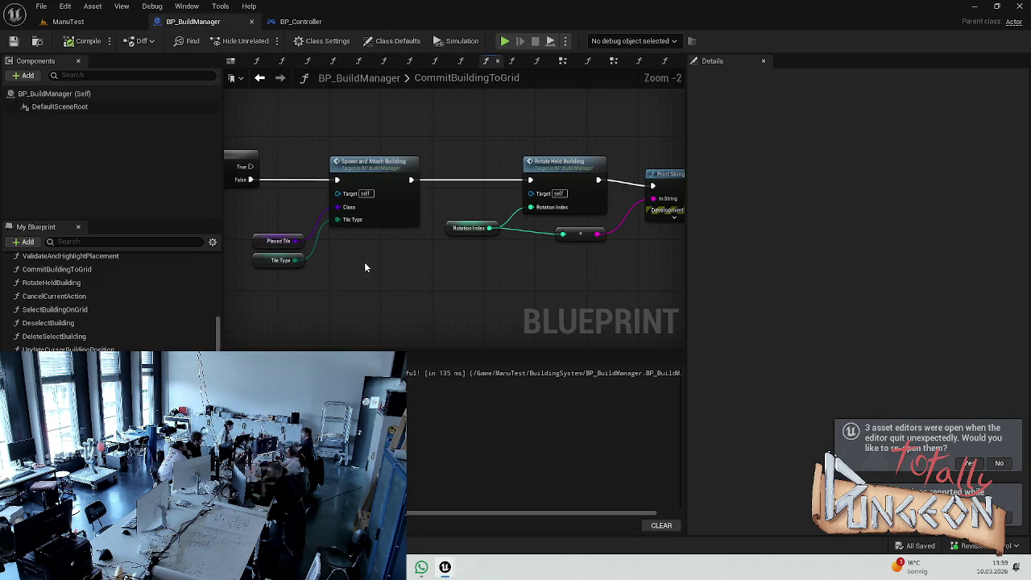
scroll(363, 268, up, 2)
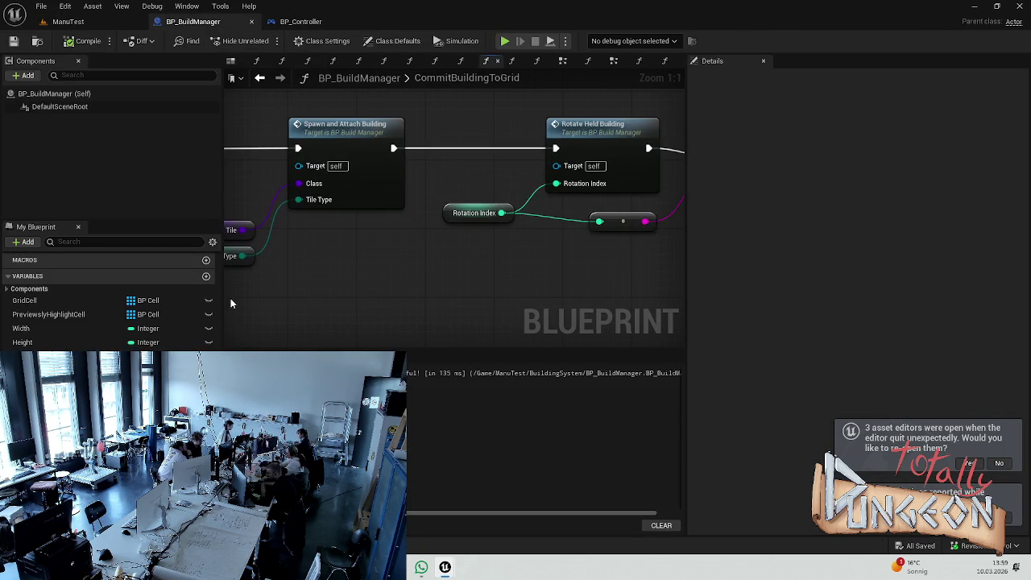
drag(427, 257, 291, 284)
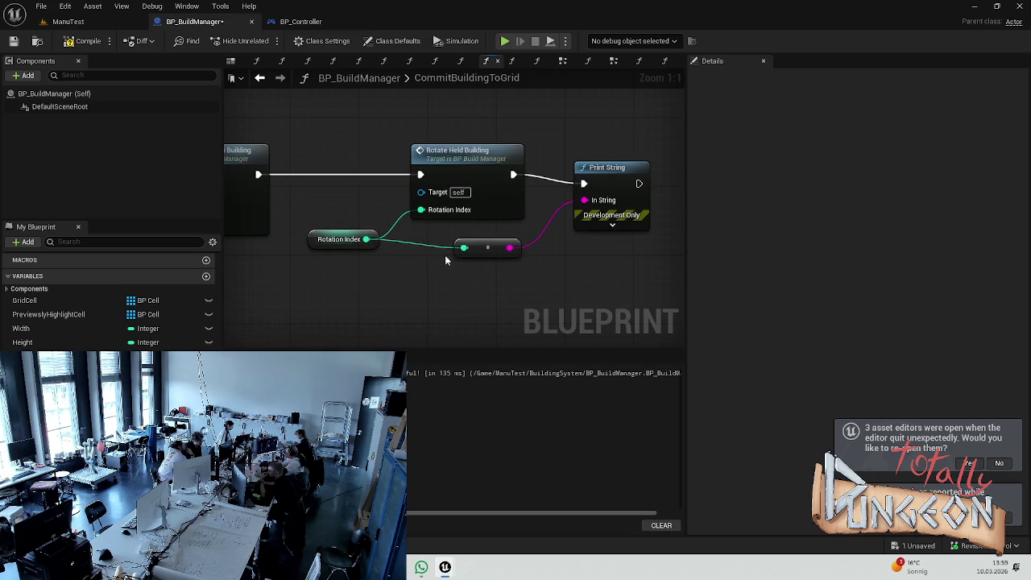
click(312, 235)
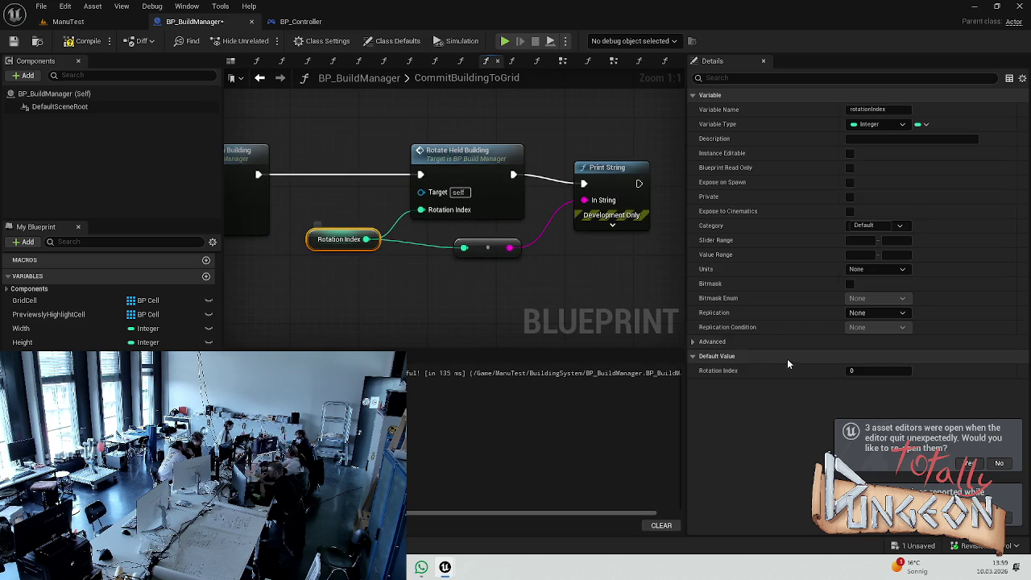
click(867, 370)
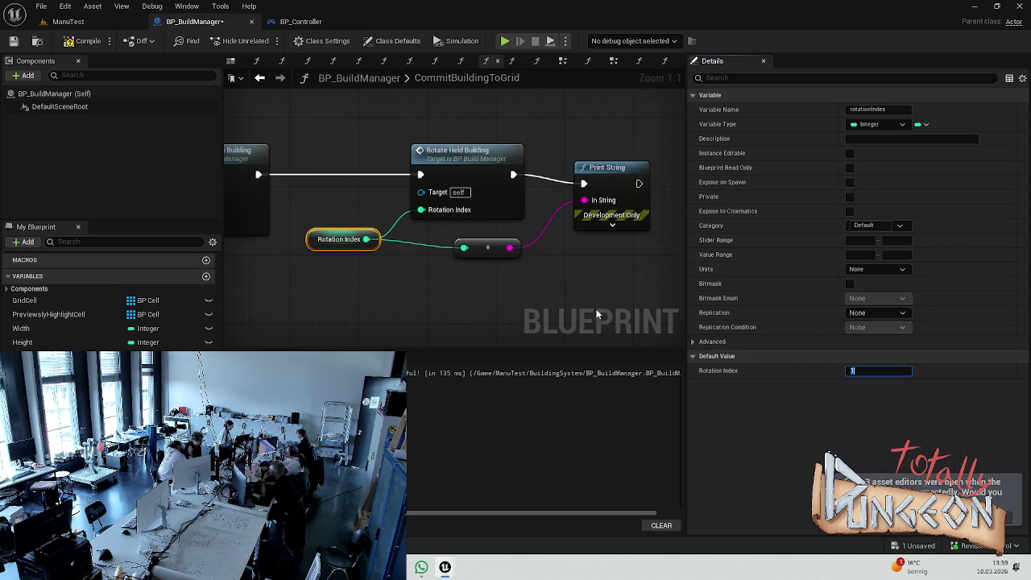
click(572, 285)
key(ctrl+s)
Step: Recheck Rotation Index's properties, then return to the ManuTest level
click(327, 232)
click(274, 203)
click(71, 22)
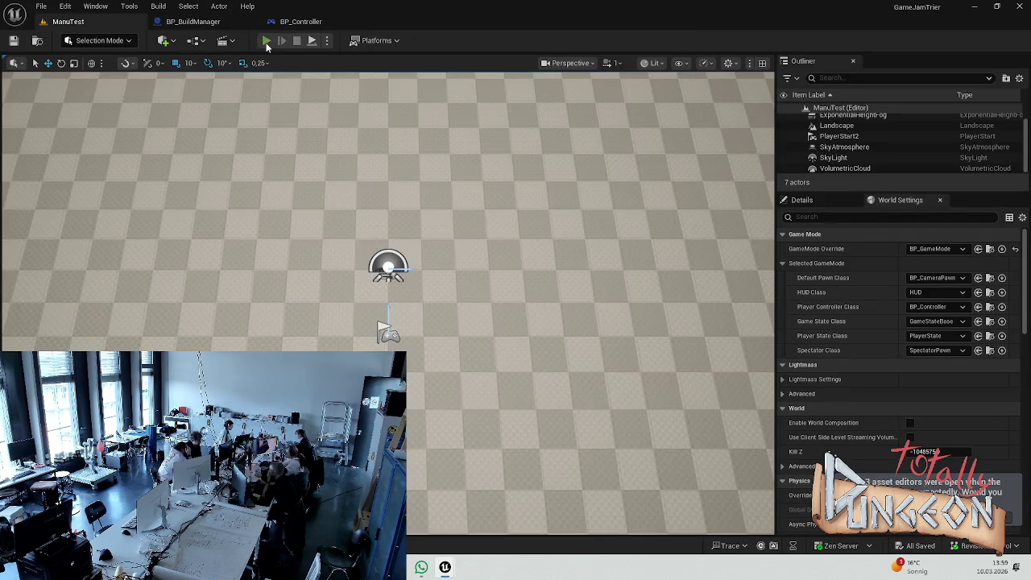
Step: Run a short play test, then return to BP_BuildManager's CommitBuildingToGrid graph
click(267, 41)
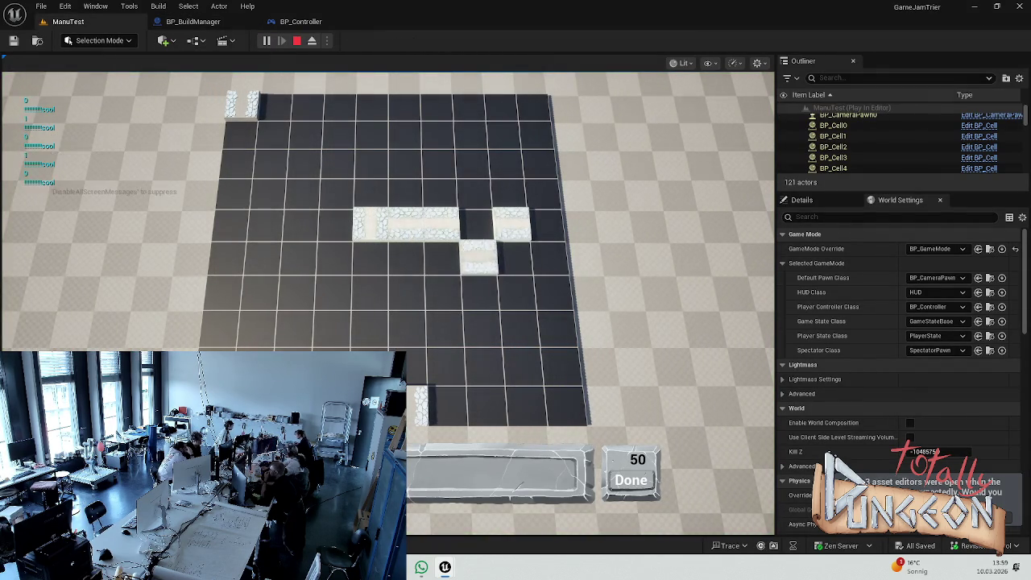
key(Escape)
click(300, 22)
click(193, 22)
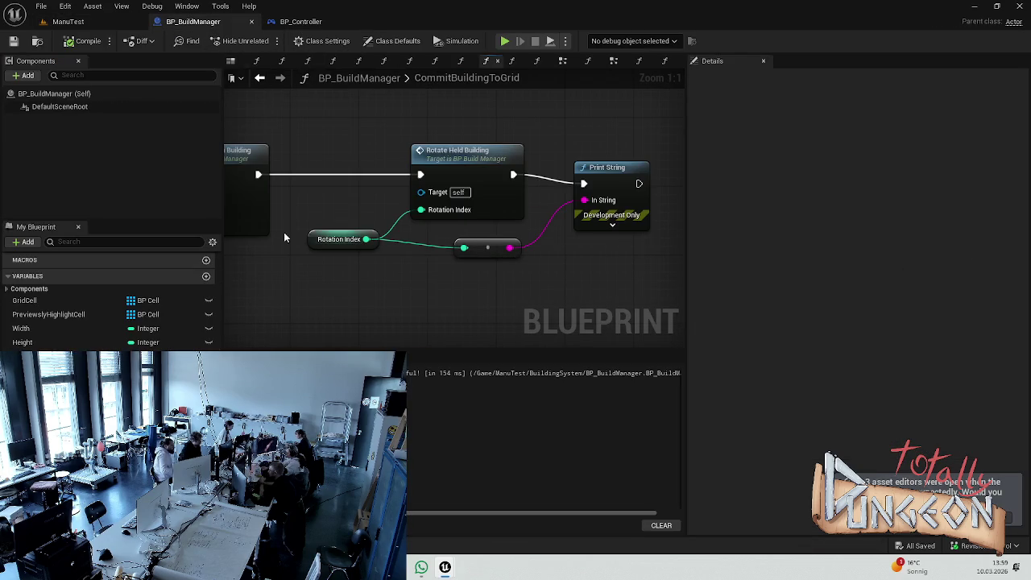
Step: Edit Rotation Index's default value again and save the blueprint
click(311, 238)
click(850, 374)
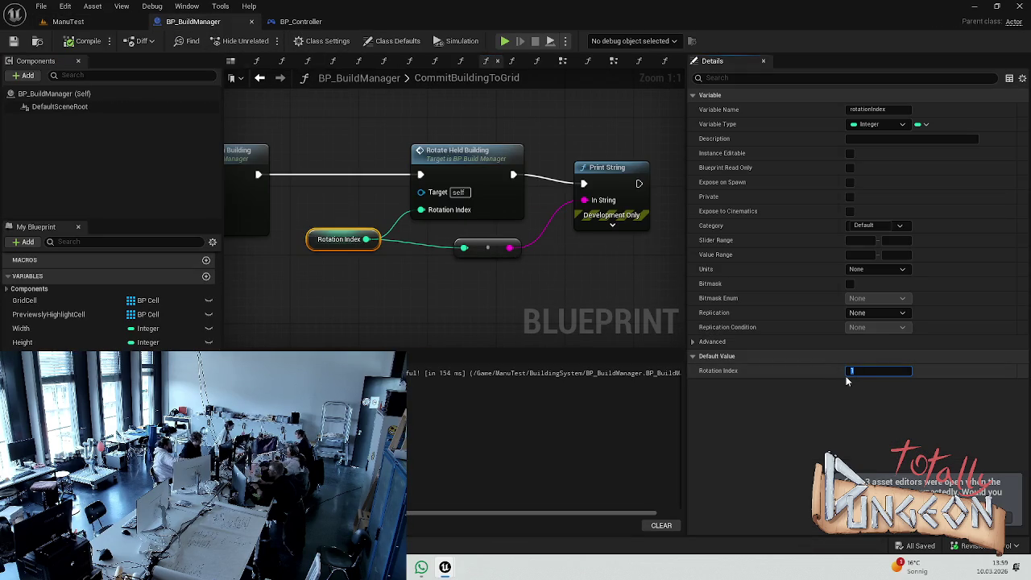
click(556, 322)
key(ctrl+s)
Step: Open the RotateHeldBuilding graph and inspect its SET Rotation Index and Is Valid nodes
scroll(66, 313, down, 5)
double_click(492, 213)
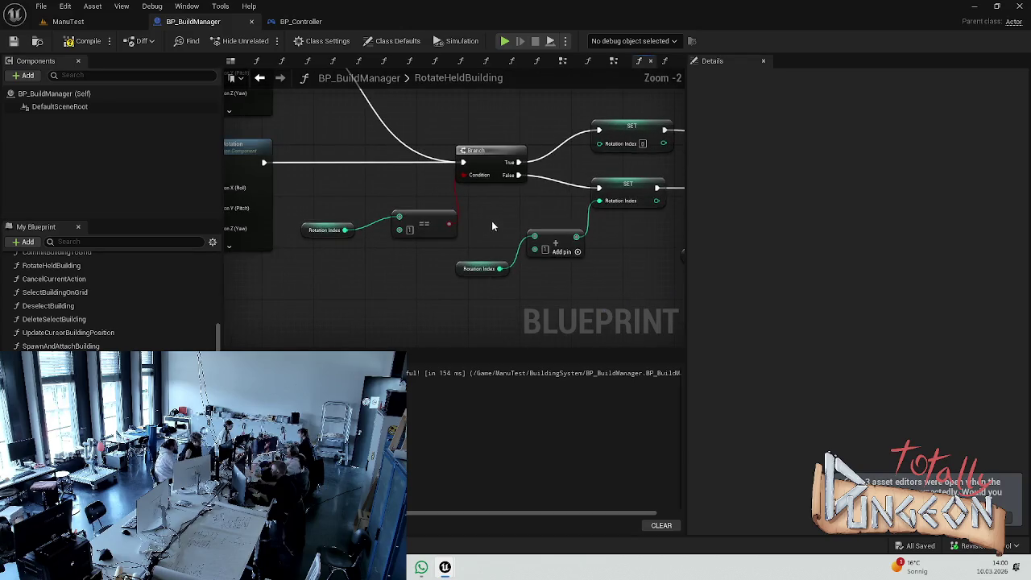
scroll(483, 234, up, 2)
drag(437, 247, 447, 232)
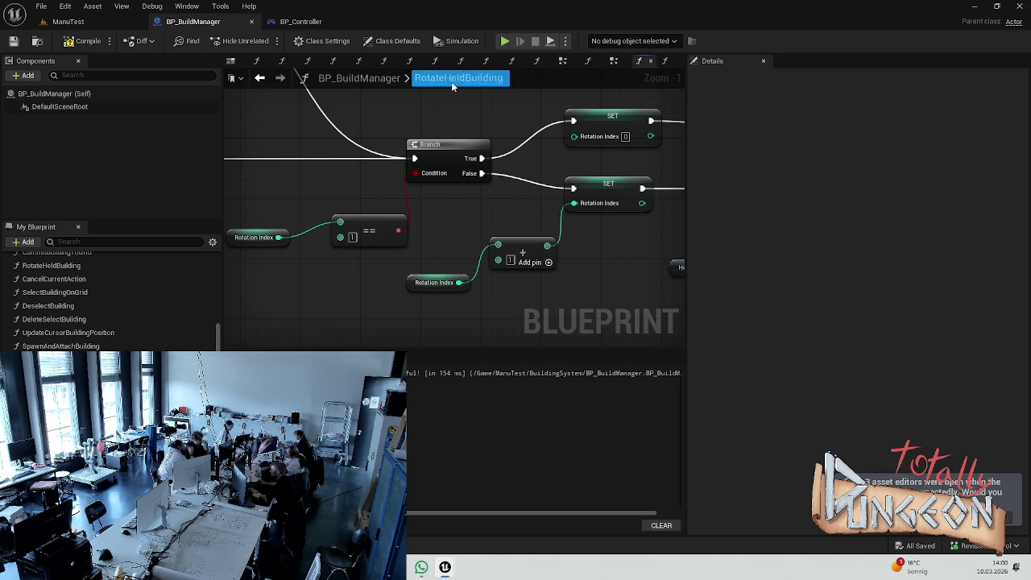
scroll(343, 164, down, 4)
mouse_move(428, 214)
mouse_down()
mouse_move(384, 253)
mouse_move(290, 266)
mouse_move(512, 226)
mouse_move(611, 196)
mouse_up()
scroll(408, 195, up, 5)
drag(470, 167, 506, 161)
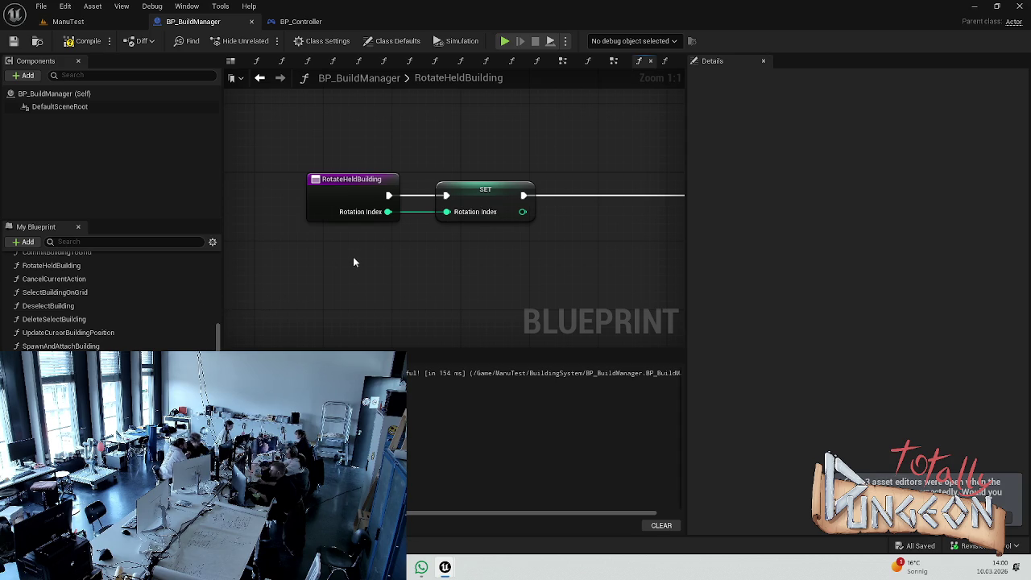
mouse_move(488, 264)
mouse_down()
mouse_move(378, 266)
mouse_move(425, 276)
mouse_up()
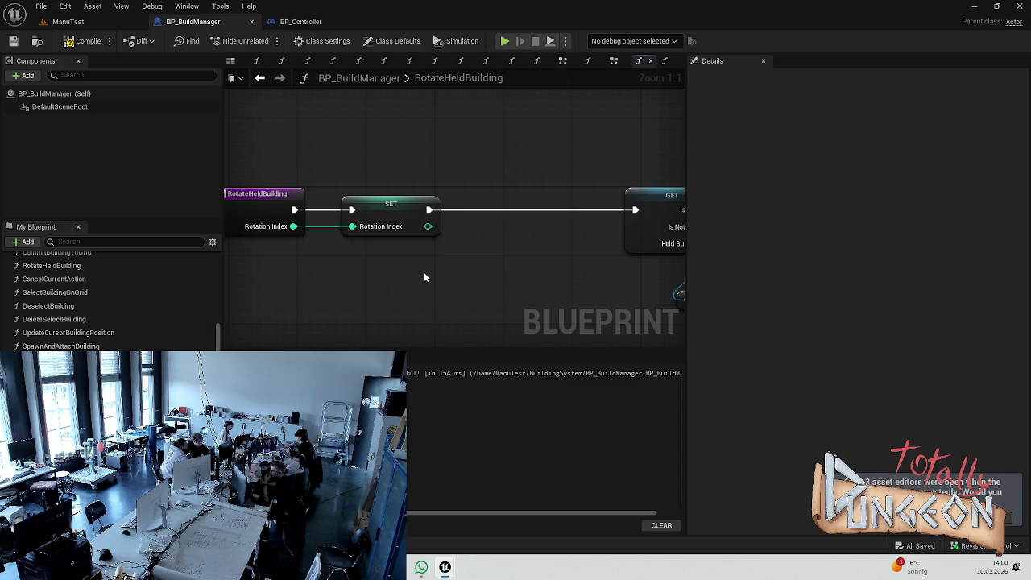
scroll(112, 306, down, 5)
scroll(113, 306, down, 4)
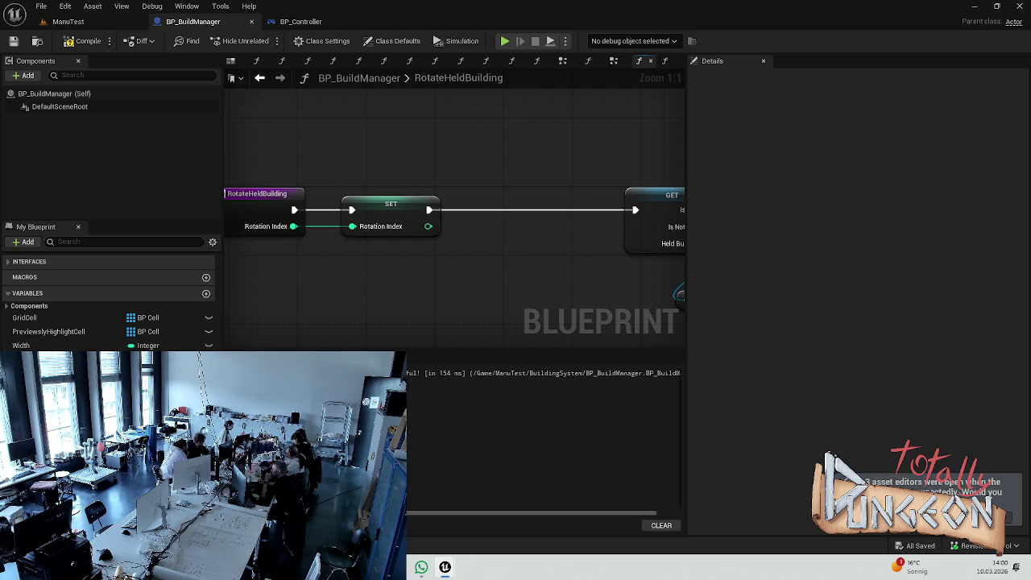
scroll(109, 302, down, 1)
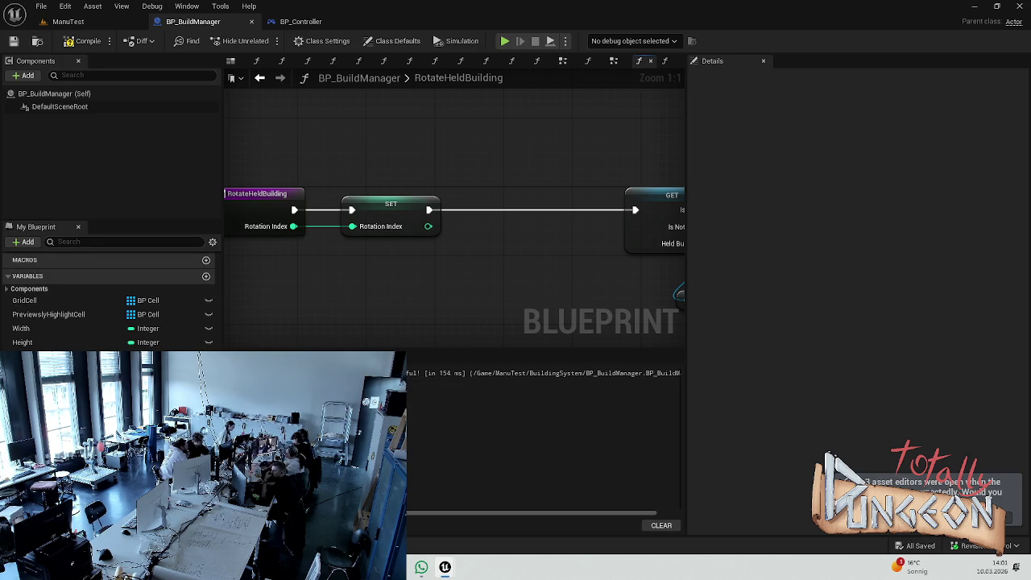
mouse_move(280, 277)
mouse_down()
mouse_move(379, 294)
mouse_move(366, 290)
mouse_up()
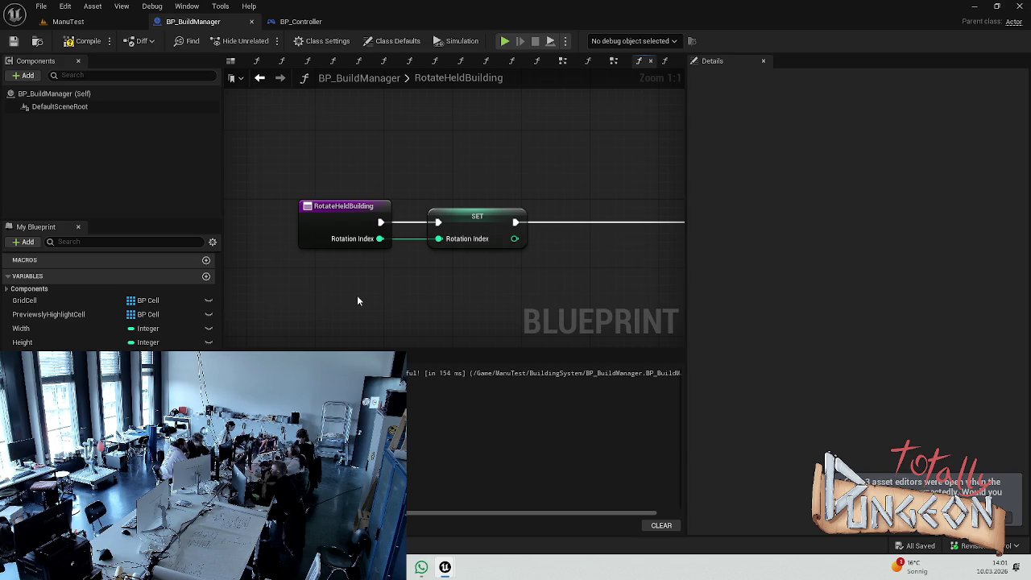
drag(536, 297, 329, 282)
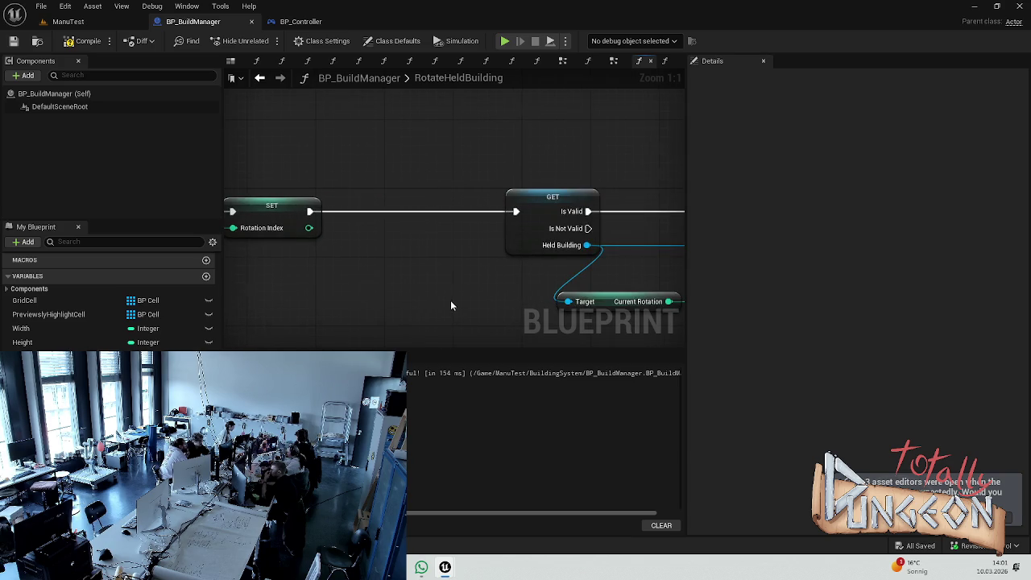
drag(452, 305, 239, 294)
drag(508, 276, 390, 287)
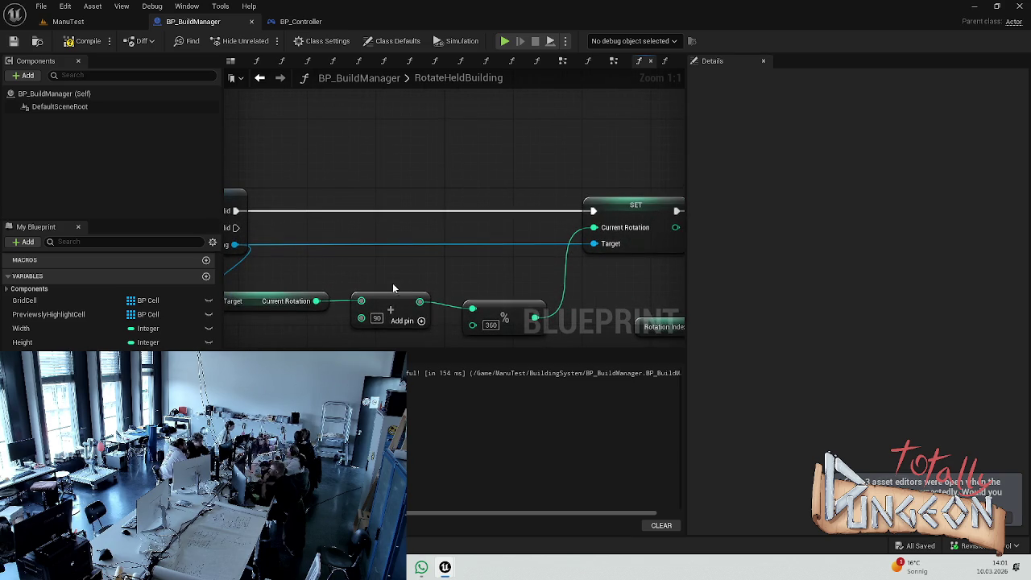
drag(498, 292, 411, 290)
drag(518, 299, 403, 299)
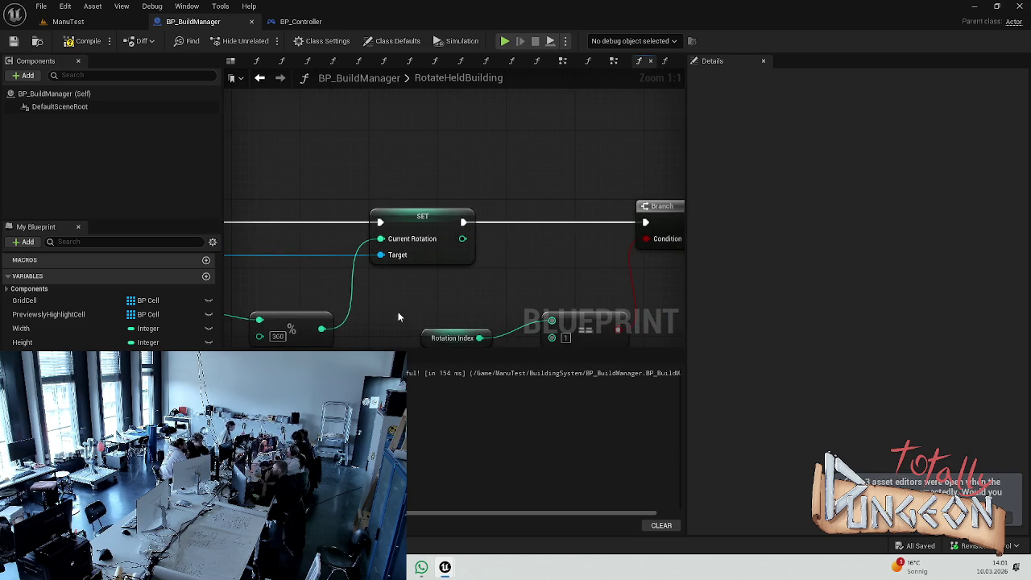
mouse_move(491, 299)
mouse_down()
mouse_move(557, 272)
mouse_move(392, 299)
mouse_move(232, 306)
mouse_up()
mouse_move(384, 302)
mouse_down()
mouse_move(352, 301)
mouse_move(341, 271)
mouse_move(438, 315)
mouse_move(282, 298)
mouse_up()
drag(359, 310, 284, 311)
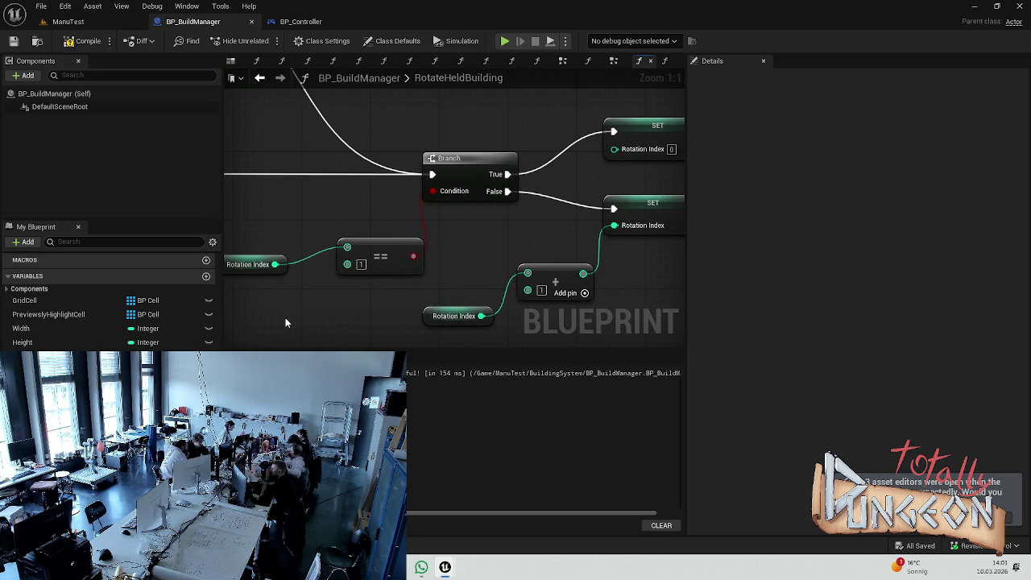
mouse_move(438, 269)
mouse_down()
mouse_move(510, 255)
mouse_move(483, 281)
mouse_move(583, 280)
mouse_move(756, 237)
mouse_move(673, 283)
mouse_move(775, 289)
mouse_up()
drag(322, 170, 358, 185)
mouse_move(725, 274)
mouse_down()
mouse_move(383, 284)
mouse_move(417, 281)
mouse_move(408, 260)
mouse_move(278, 225)
mouse_move(300, 212)
mouse_move(276, 269)
mouse_move(319, 274)
mouse_up()
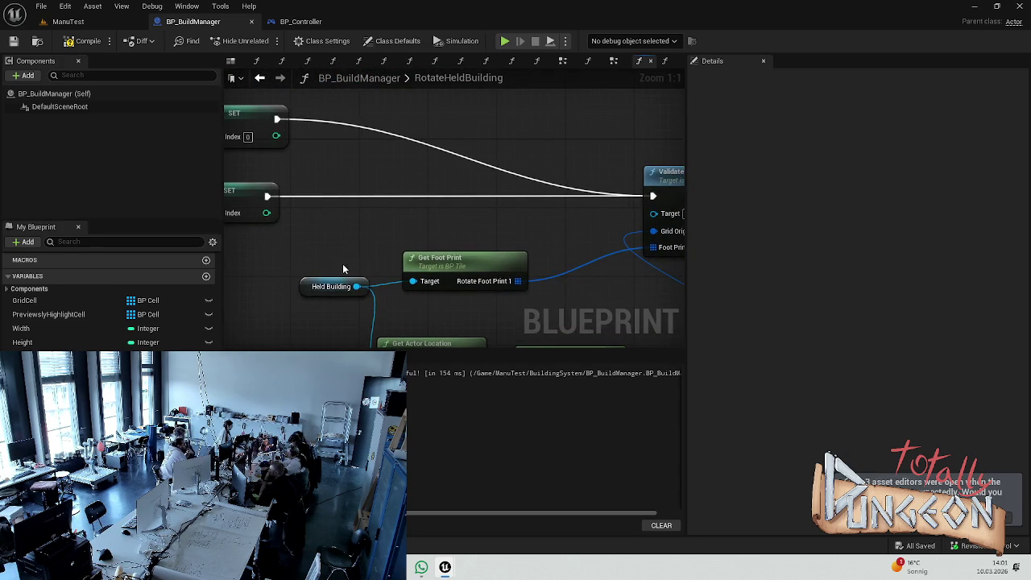
mouse_move(371, 244)
mouse_down()
mouse_move(261, 270)
mouse_move(693, 267)
mouse_up()
drag(368, 232, 766, 273)
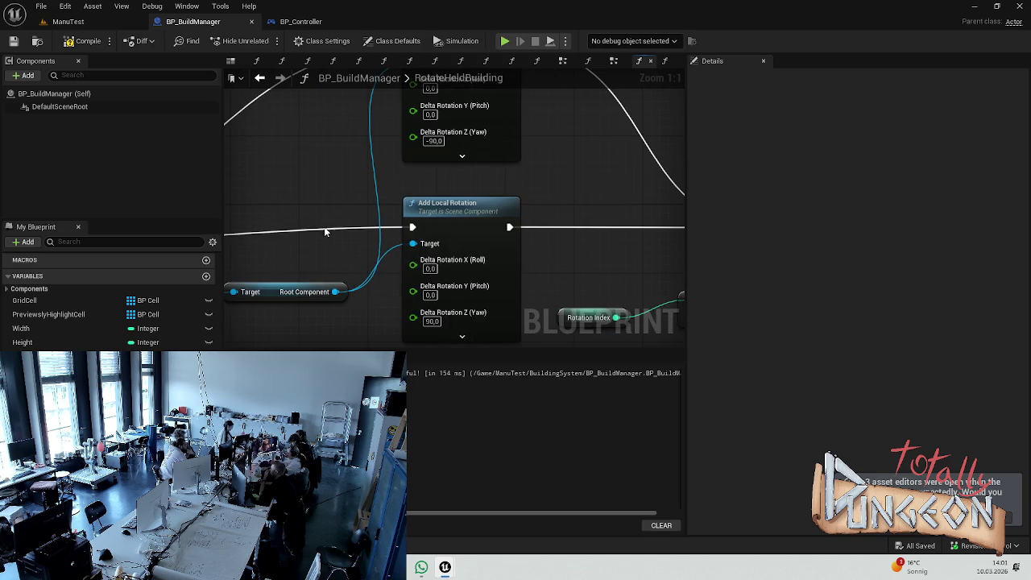
drag(327, 232, 689, 193)
drag(289, 195, 631, 210)
drag(364, 204, 686, 177)
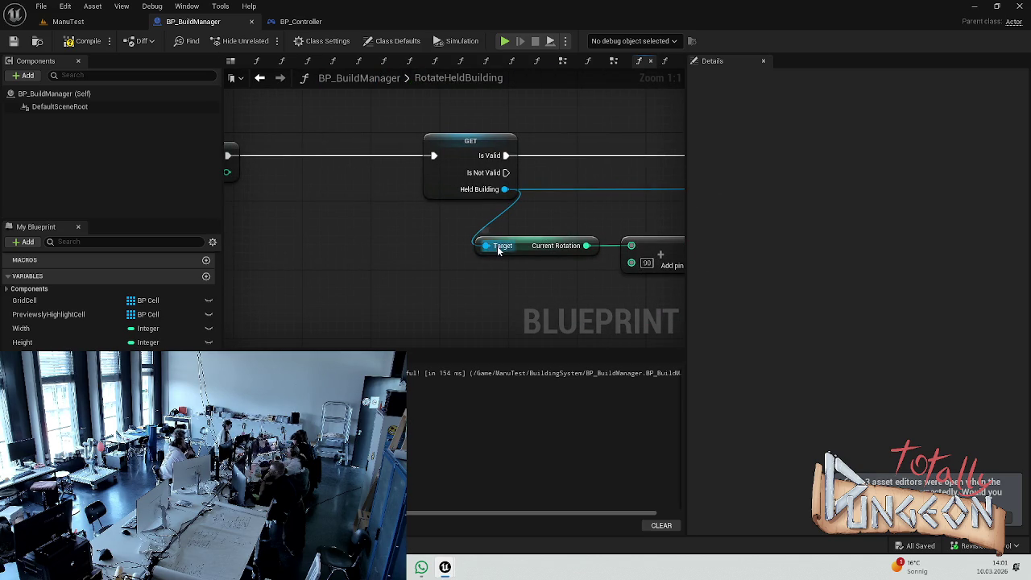
drag(499, 250, 675, 265)
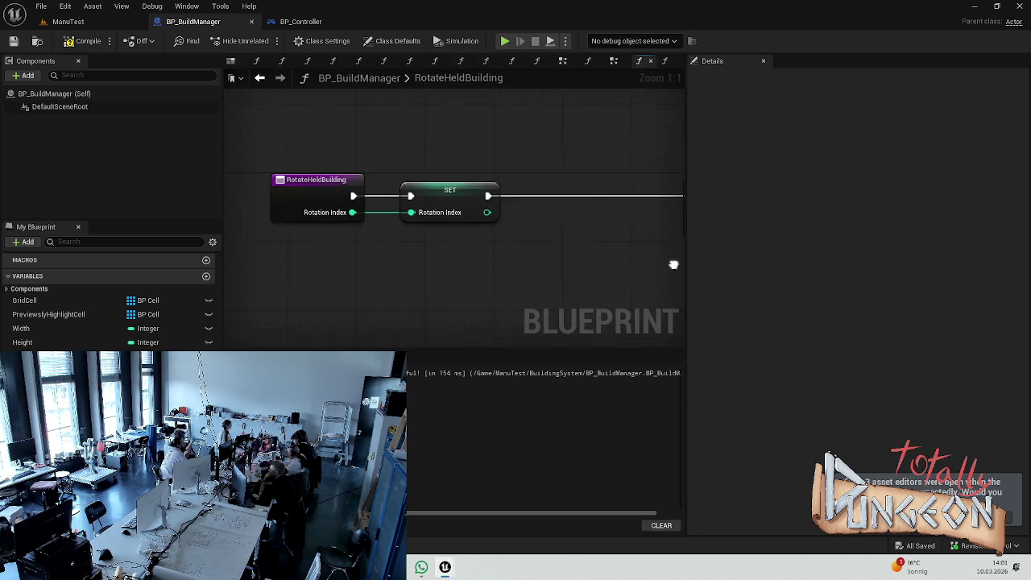
click(320, 192)
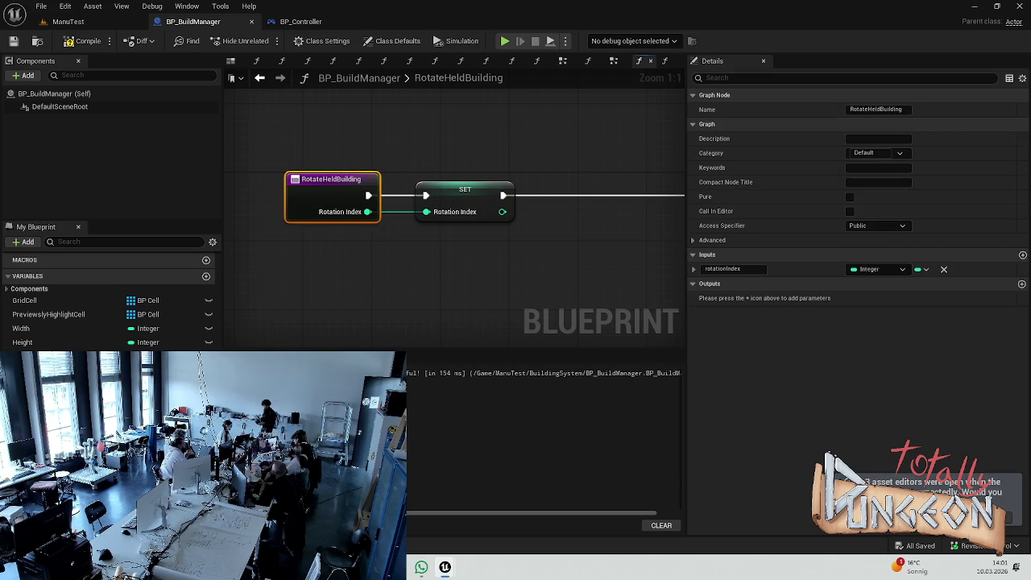
scroll(56, 328, up, 5)
scroll(57, 328, up, 2)
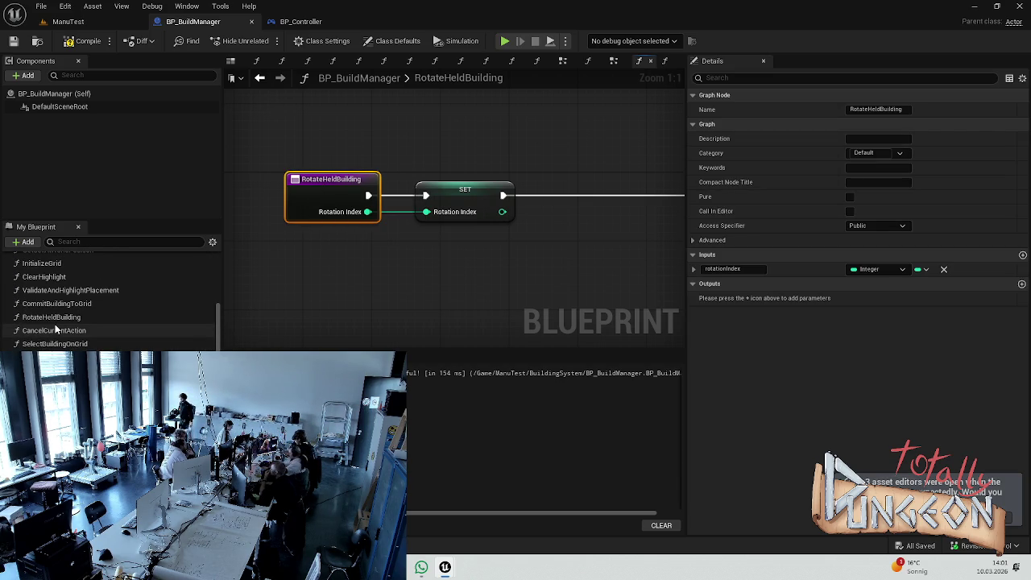
scroll(50, 337, up, 2)
scroll(49, 338, up, 1)
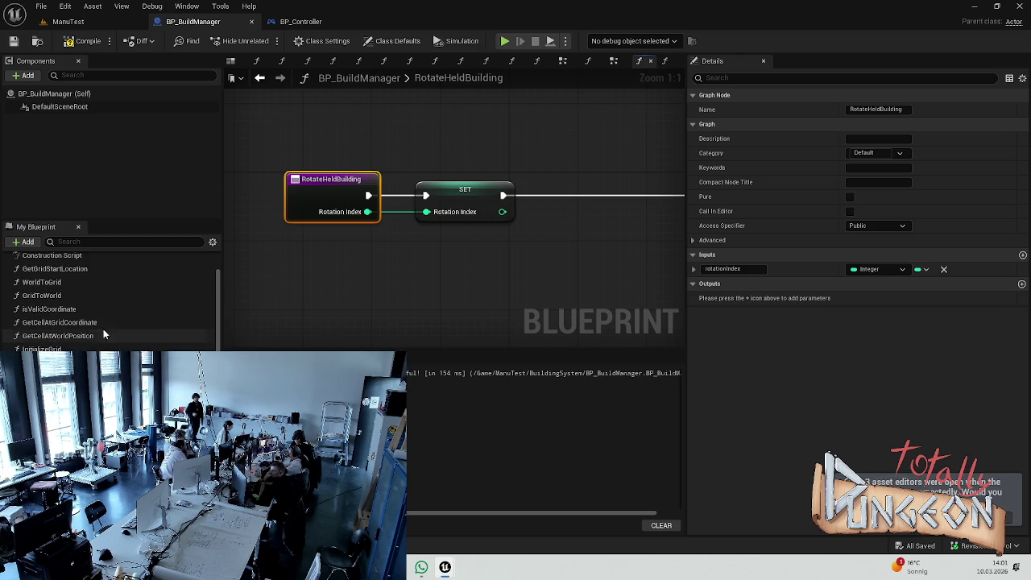
drag(609, 288, 308, 288)
drag(524, 255, 333, 252)
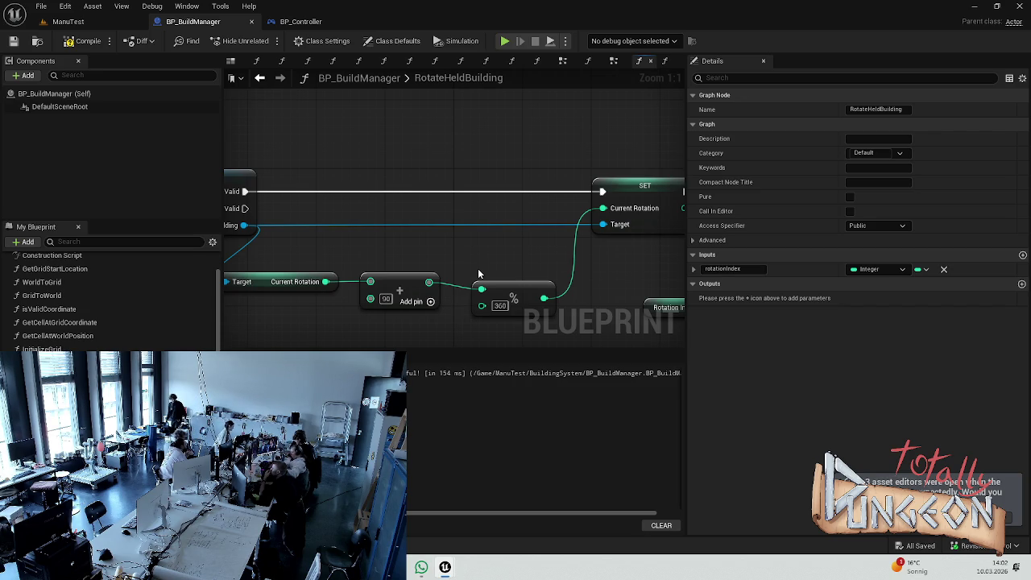
mouse_move(508, 266)
mouse_down()
mouse_move(286, 257)
mouse_move(686, 274)
mouse_move(502, 247)
mouse_move(584, 296)
mouse_move(438, 296)
mouse_move(360, 309)
mouse_move(430, 343)
mouse_move(559, 347)
mouse_up()
mouse_move(341, 286)
mouse_down()
mouse_move(410, 247)
mouse_move(626, 191)
mouse_move(380, 210)
mouse_move(738, 170)
mouse_move(256, 161)
mouse_move(336, 231)
mouse_move(523, 266)
mouse_up()
mouse_move(652, 261)
mouse_down()
mouse_move(573, 258)
mouse_move(271, 191)
mouse_up()
mouse_move(327, 278)
mouse_down()
mouse_move(440, 236)
mouse_move(290, 233)
mouse_move(573, 210)
mouse_up()
mouse_move(449, 195)
mouse_down()
mouse_move(387, 201)
mouse_move(499, 185)
mouse_move(481, 163)
mouse_move(364, 163)
mouse_move(431, 161)
mouse_up()
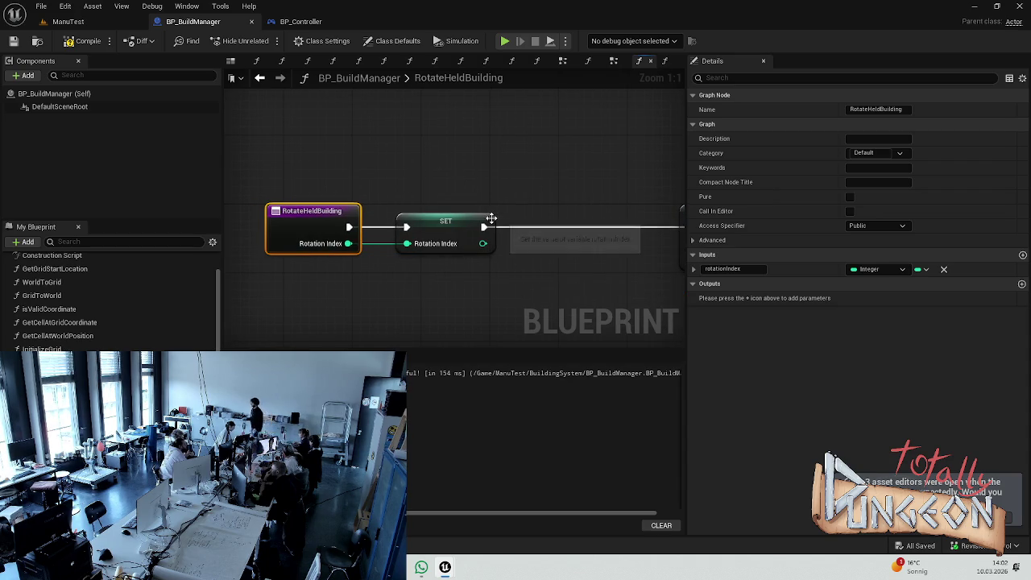
Step: Add a Print String after SET Rotation Index with the message 'rotate your body bitch'
drag(484, 226, 544, 242)
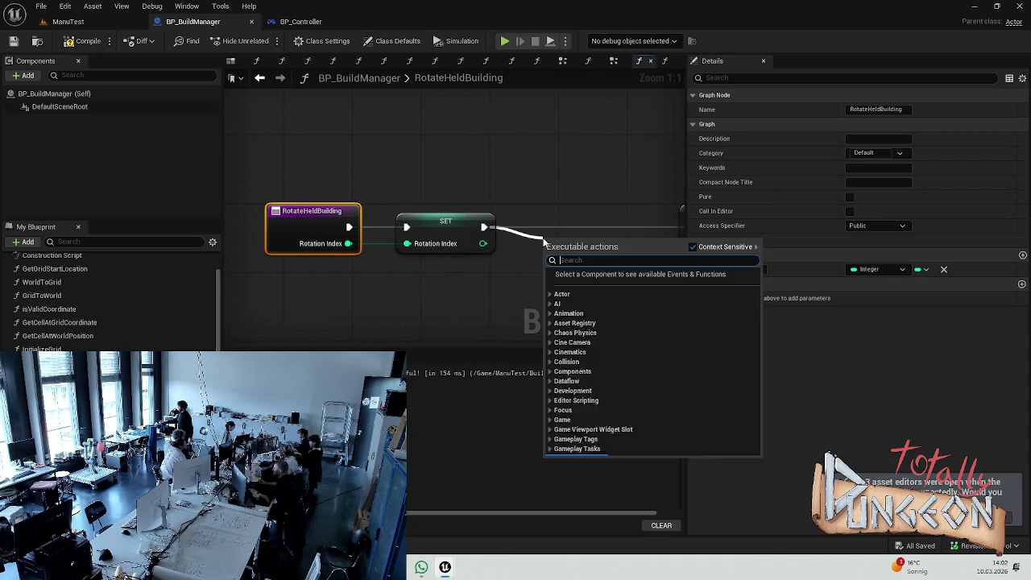
text(print)
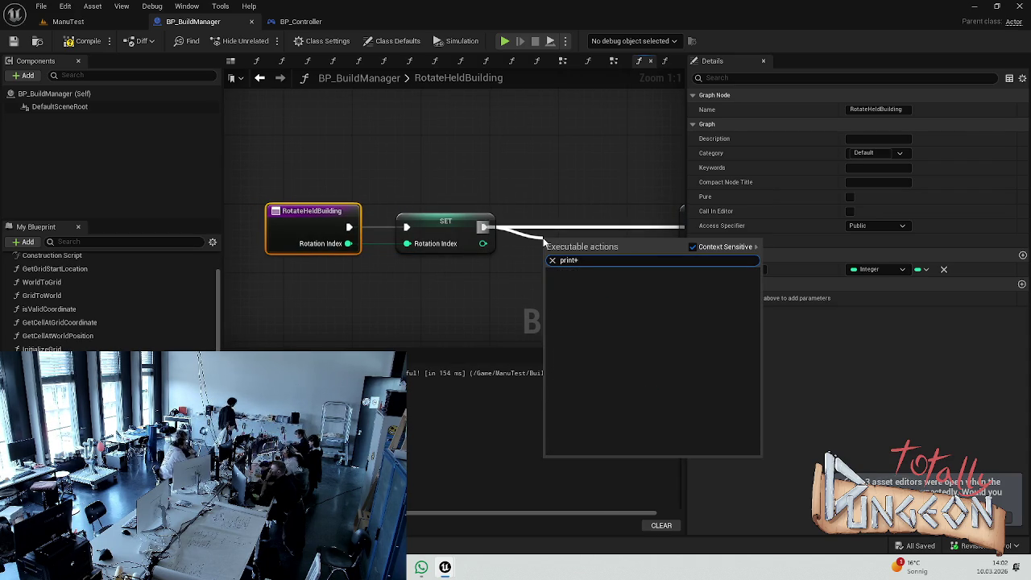
key(Return)
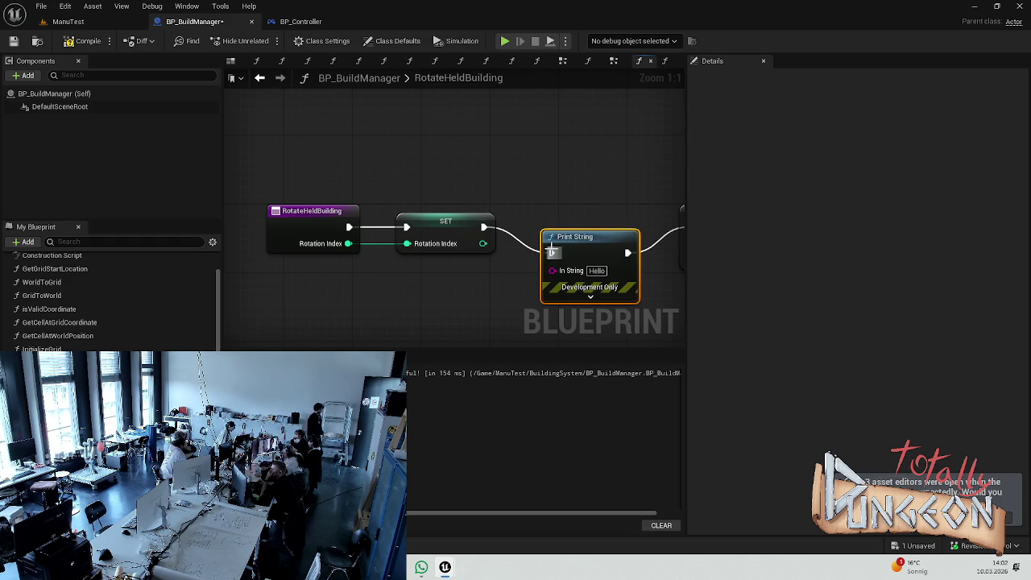
click(597, 271)
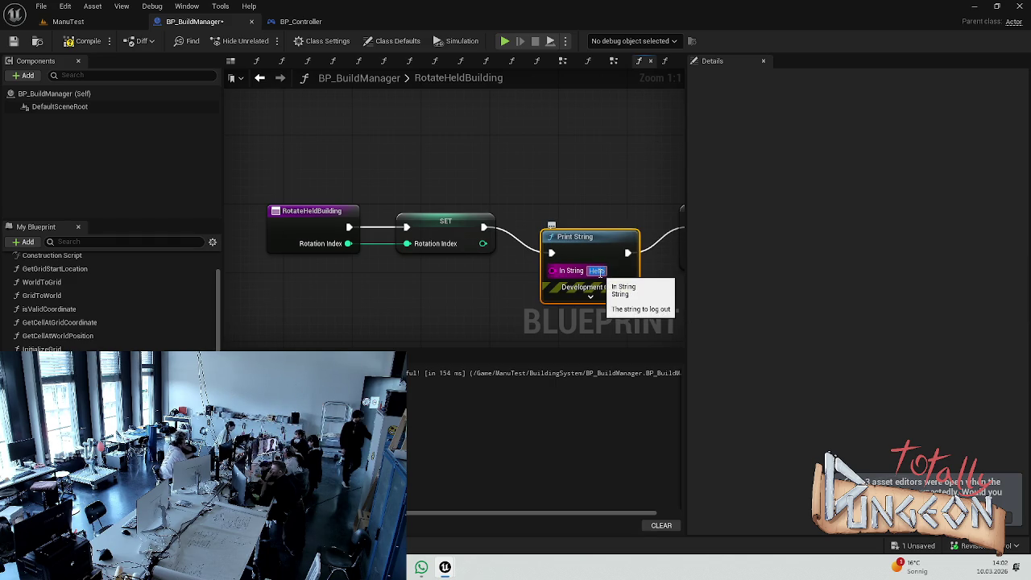
text(rotate)
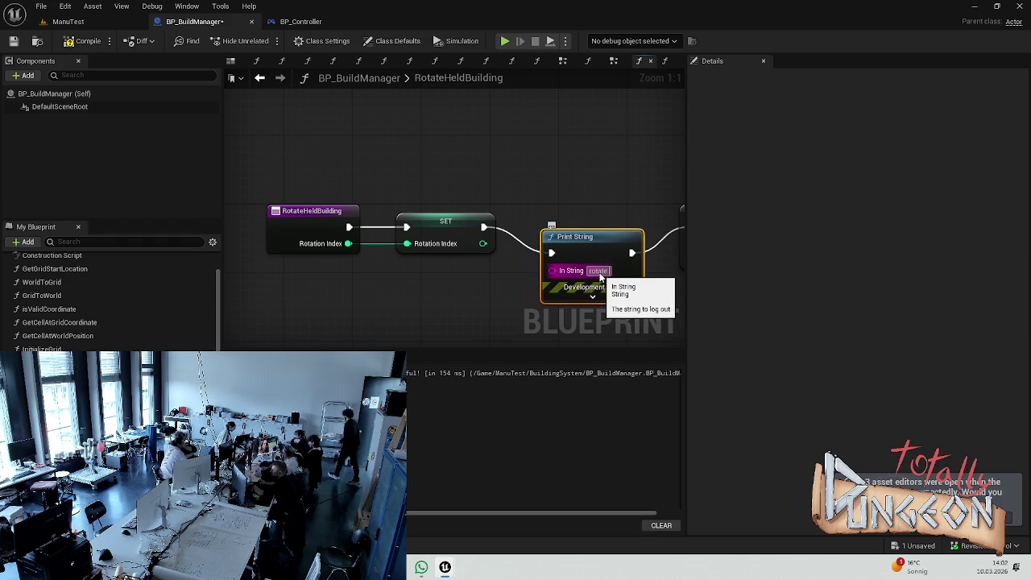
text( your bod)
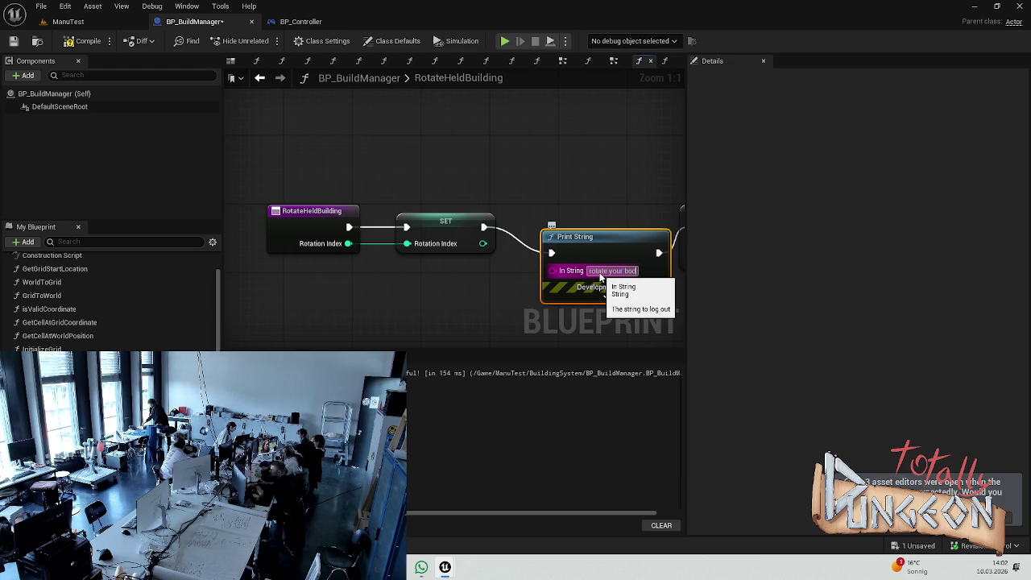
key(shift+Return)
text(body bitch)
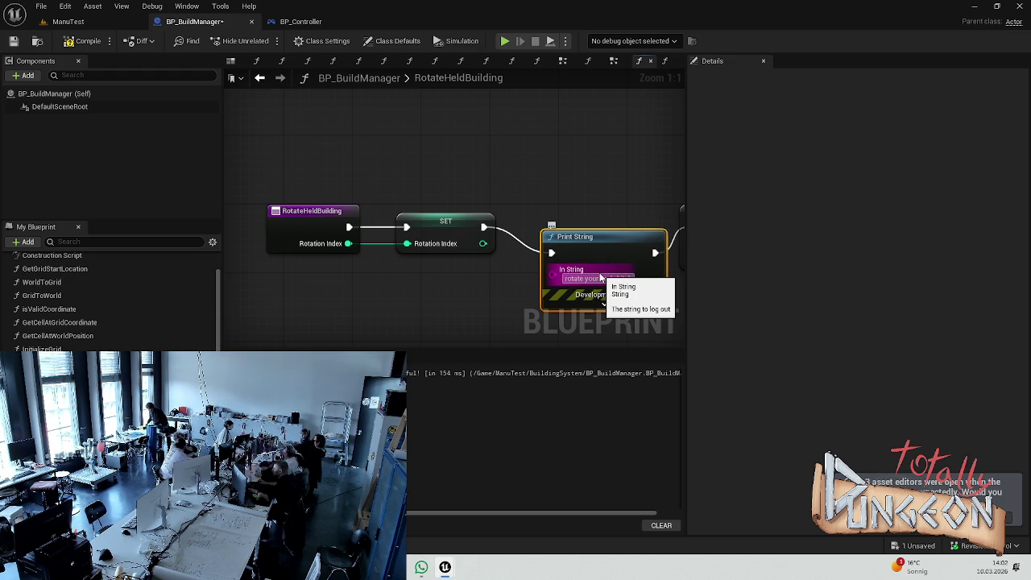
key(Return)
Step: Deselect the node and glance at ManuTest before returning to BuildManager
click(647, 211)
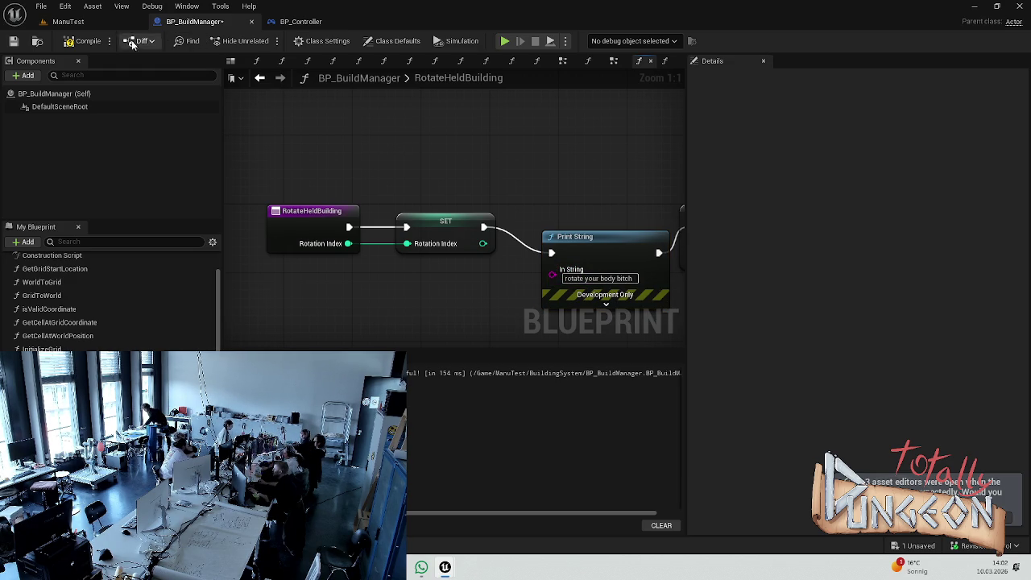
click(60, 25)
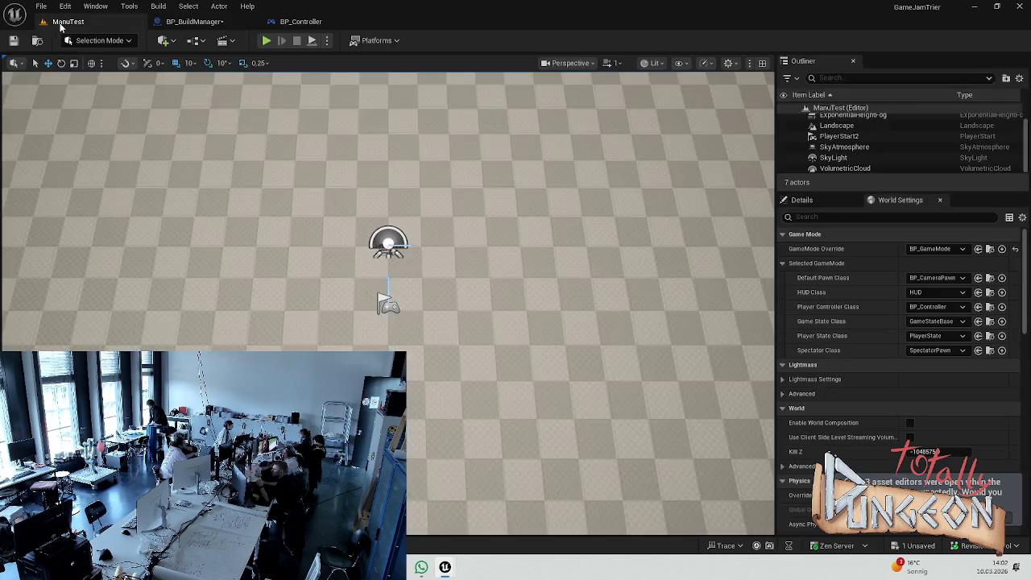
click(210, 23)
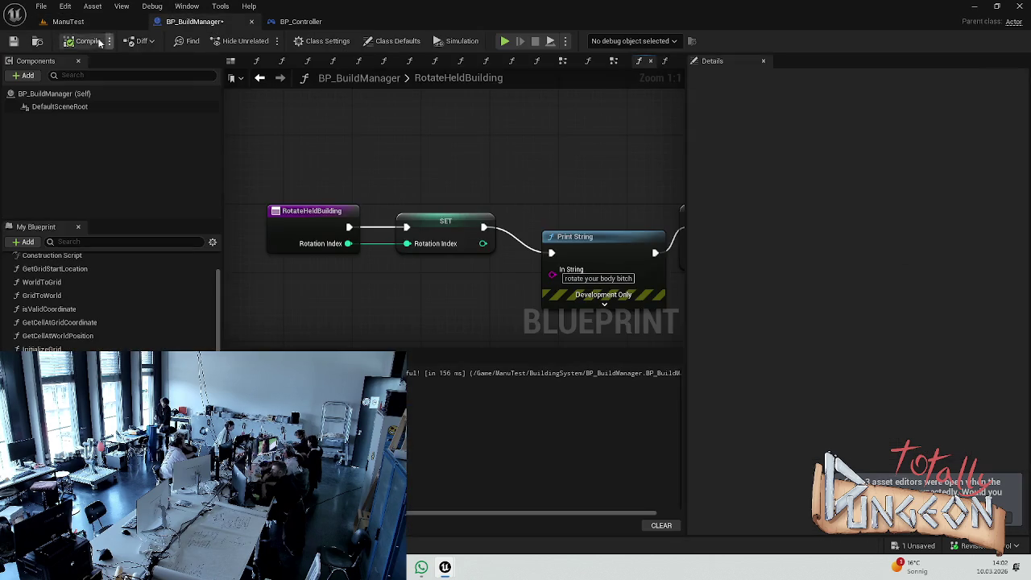
Step: Enable Save on Compile and compile the BuildManager blueprint
click(65, 21)
click(198, 22)
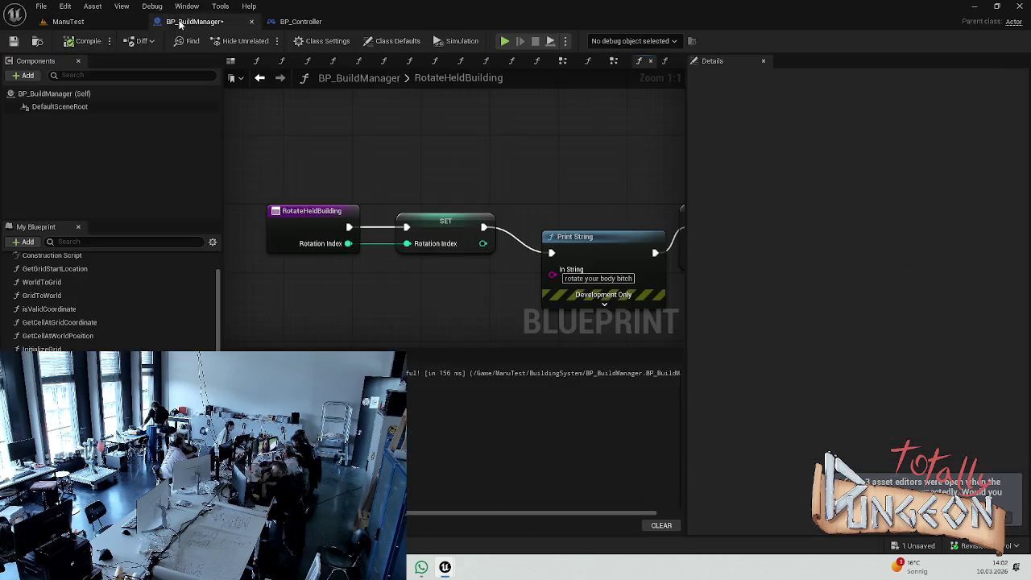
click(110, 41)
mouse_move(162, 63)
click(238, 85)
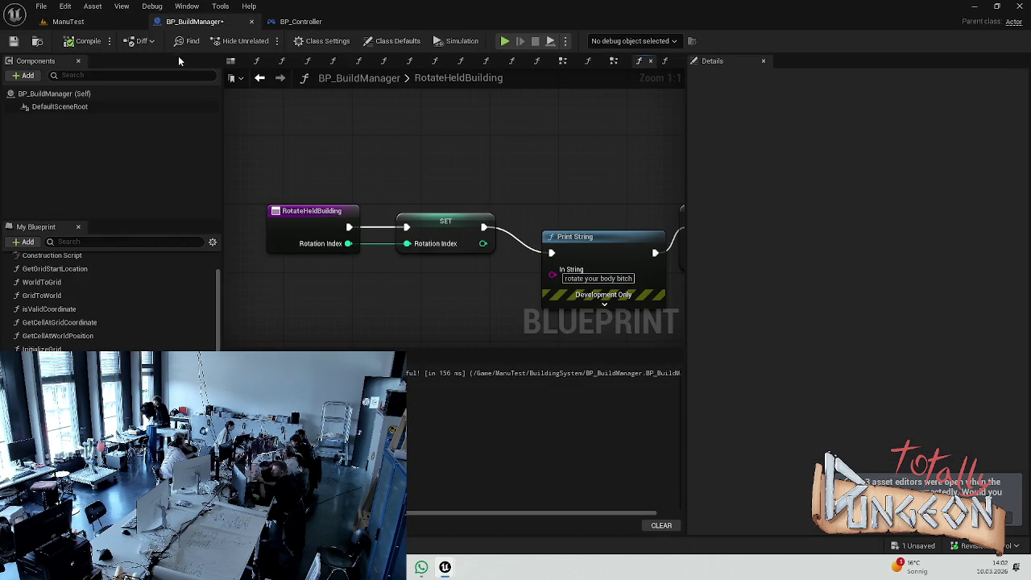
click(83, 40)
Step: Play-test ManuTest by placing three tiles, then stop and return to BuildManager
click(80, 24)
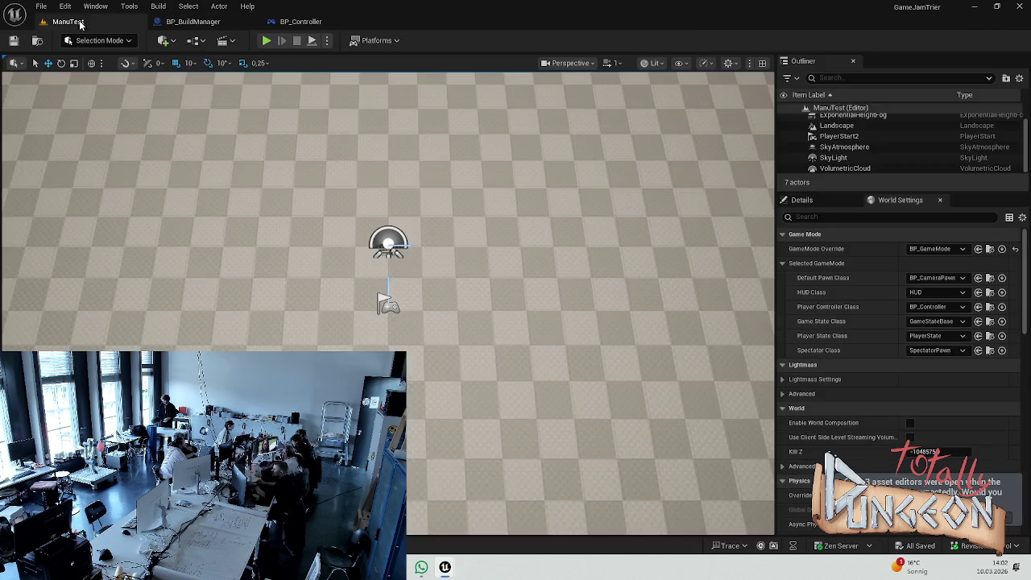
click(266, 40)
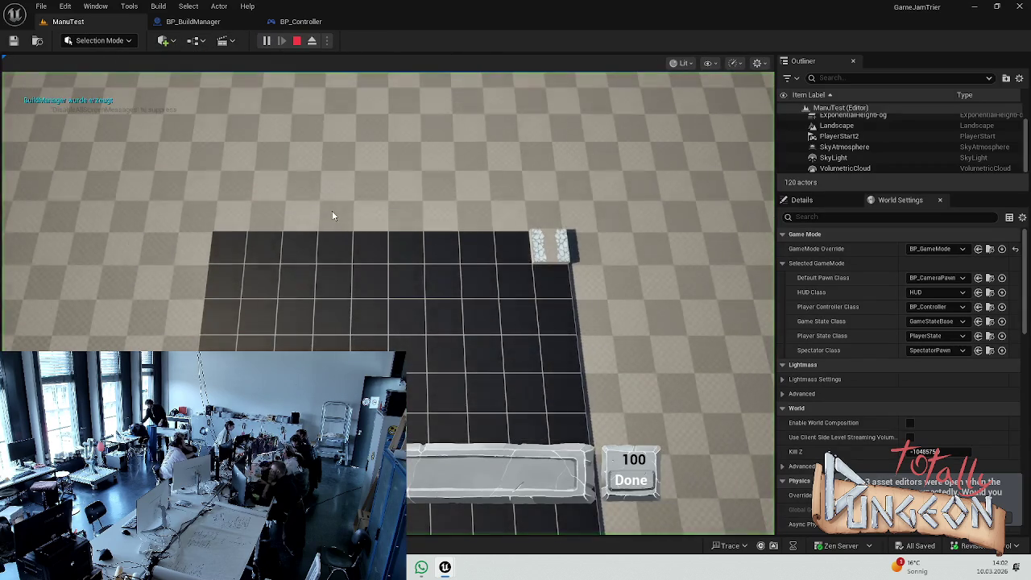
key(s)
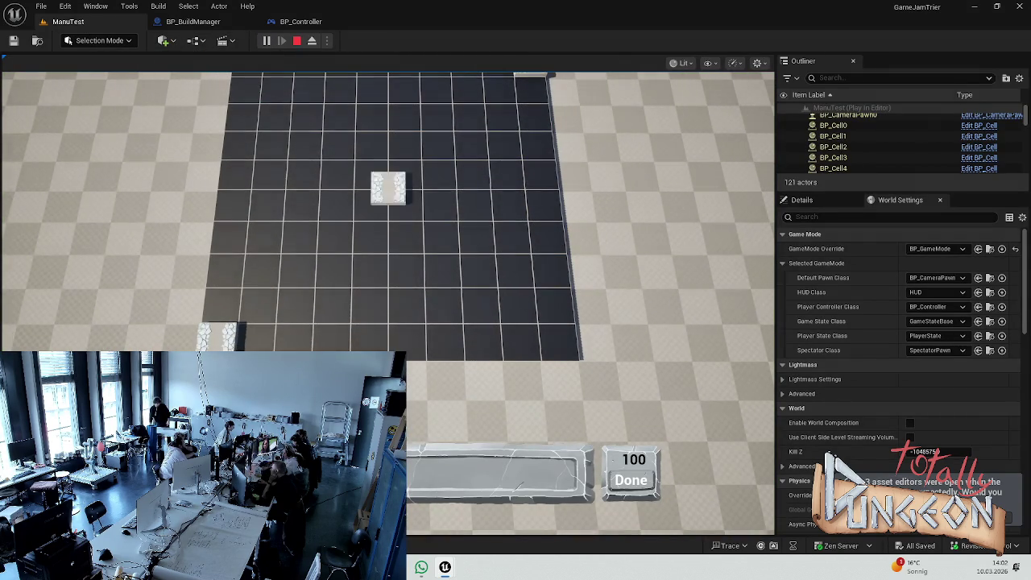
click(370, 236)
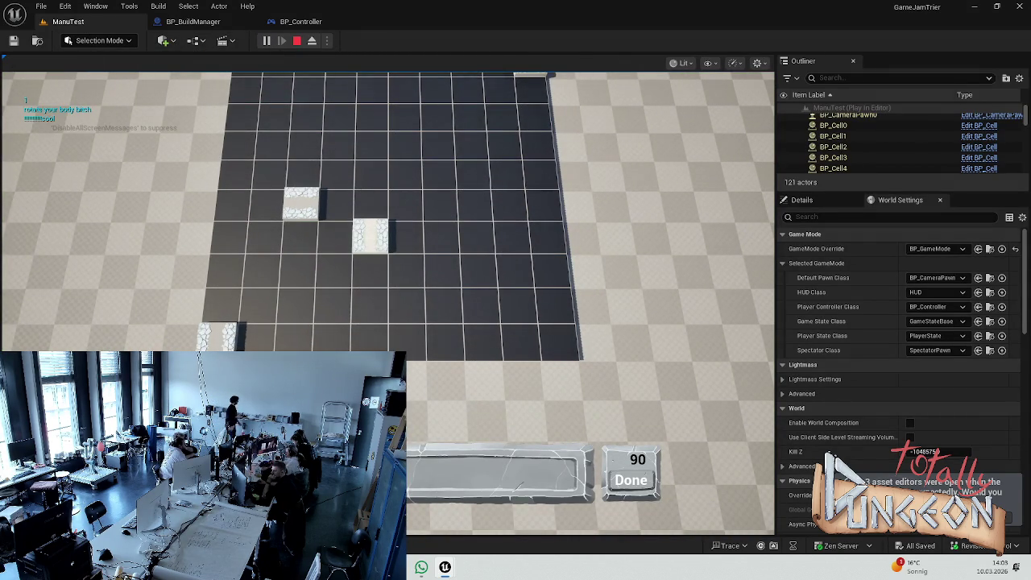
click(405, 176)
click(472, 179)
key(Escape)
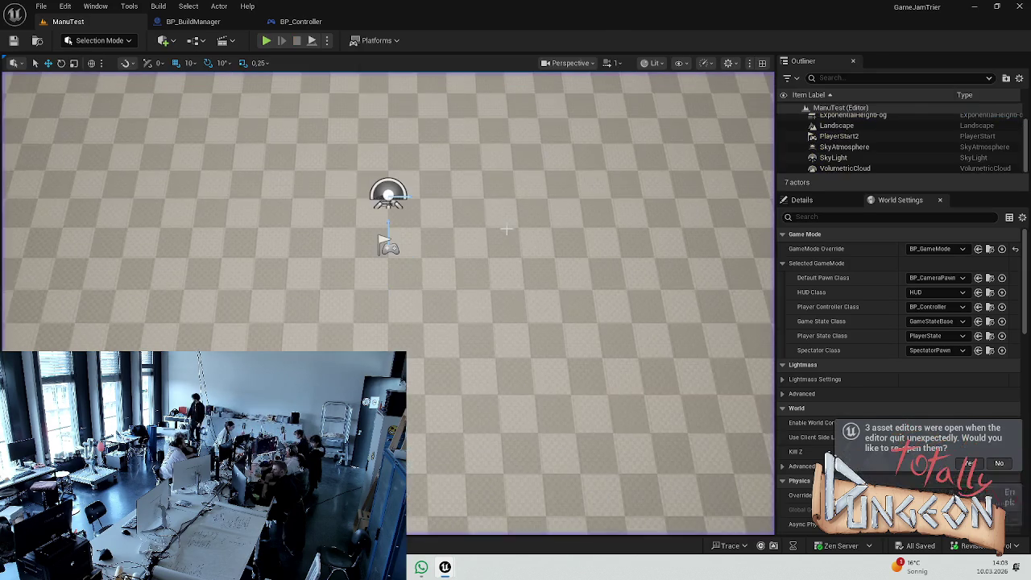
click(193, 22)
Step: Wire Rotation Index into Print String's In String and move the conversion node below it
drag(485, 153, 390, 203)
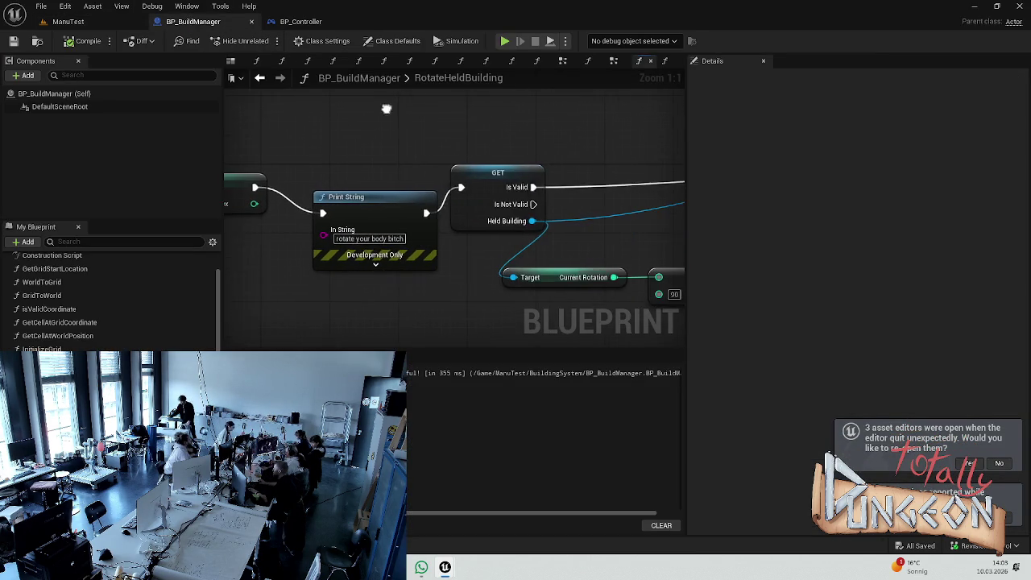
drag(258, 207, 327, 234)
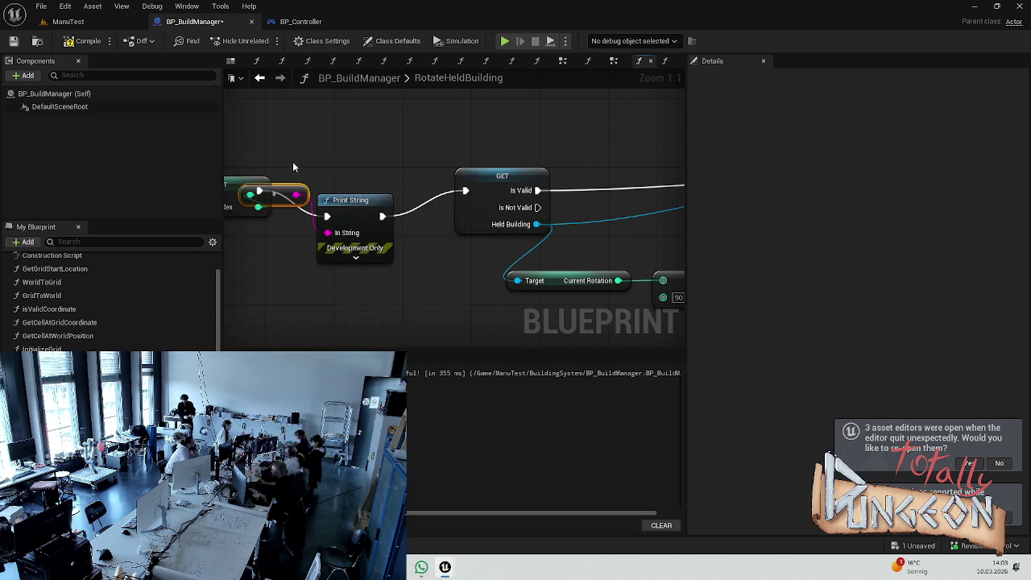
drag(280, 186, 273, 272)
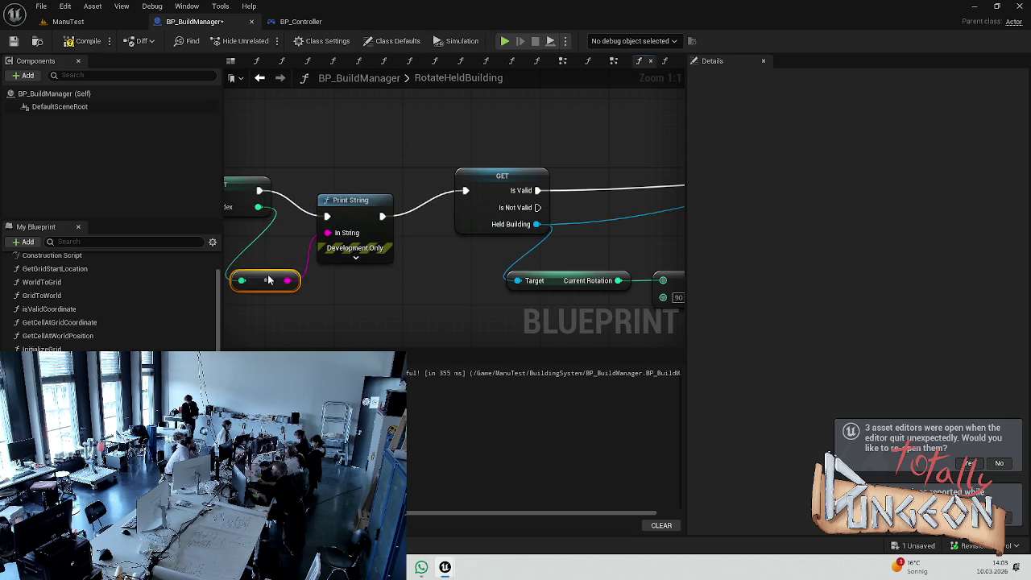
Step: Play-test ManuTest placing a row of tiles, then return to BP_BuildManager
click(68, 23)
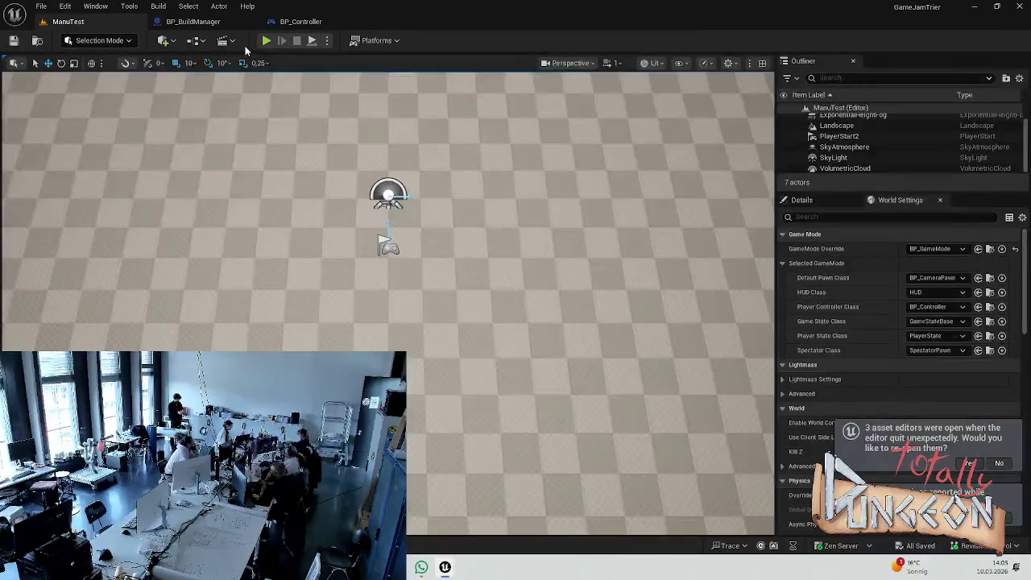
click(265, 41)
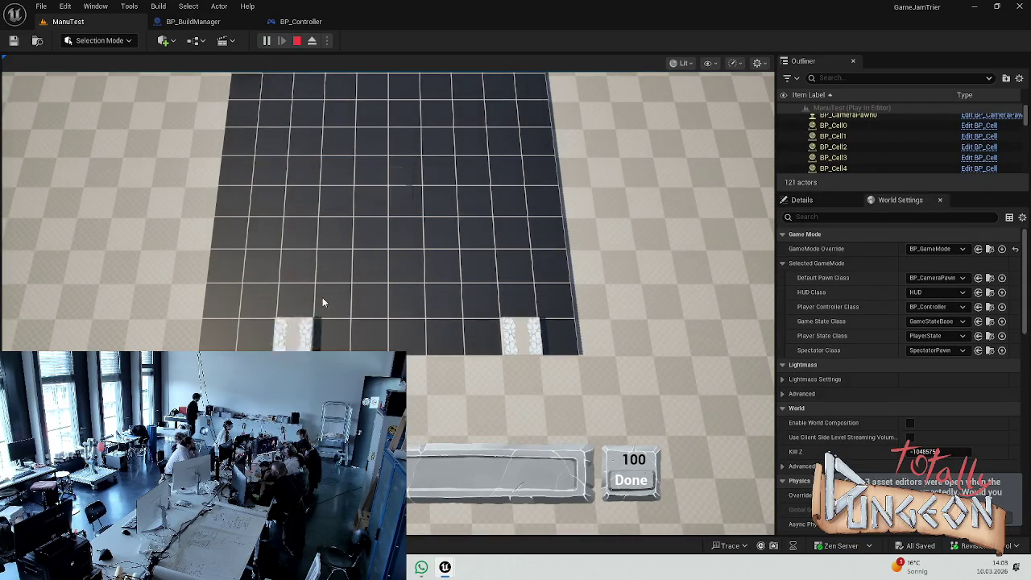
click(398, 208)
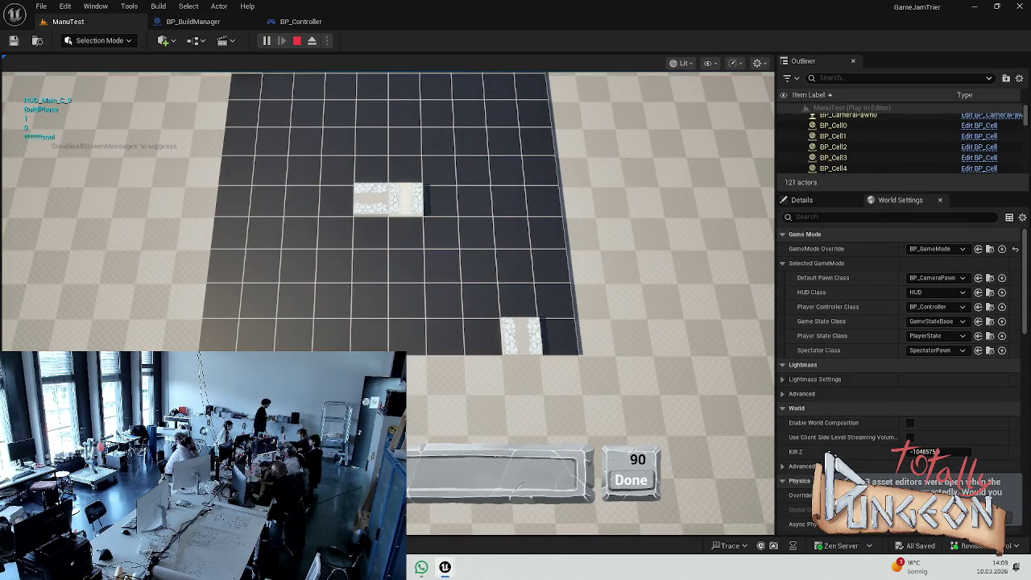
click(333, 207)
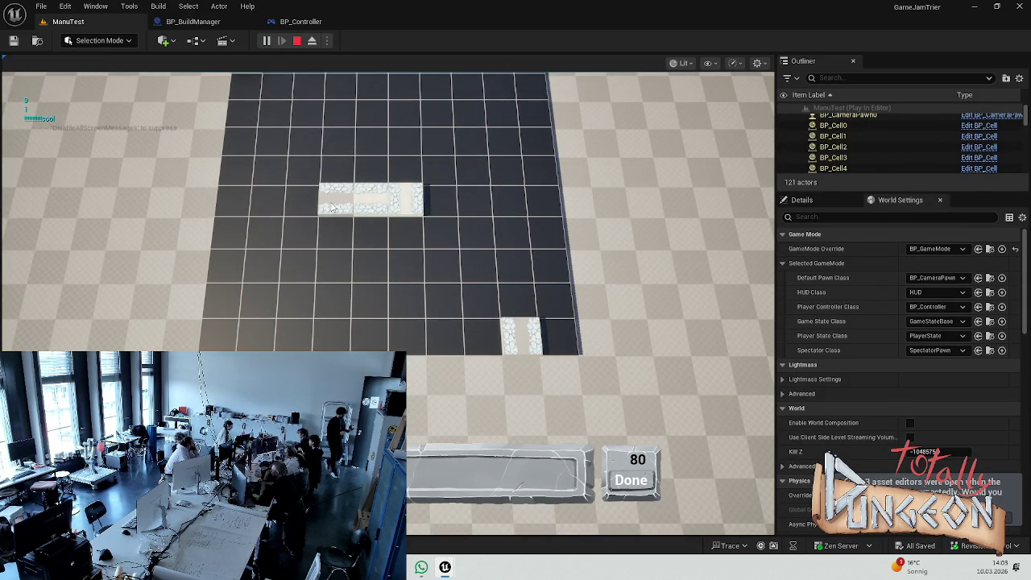
click(333, 207)
click(301, 201)
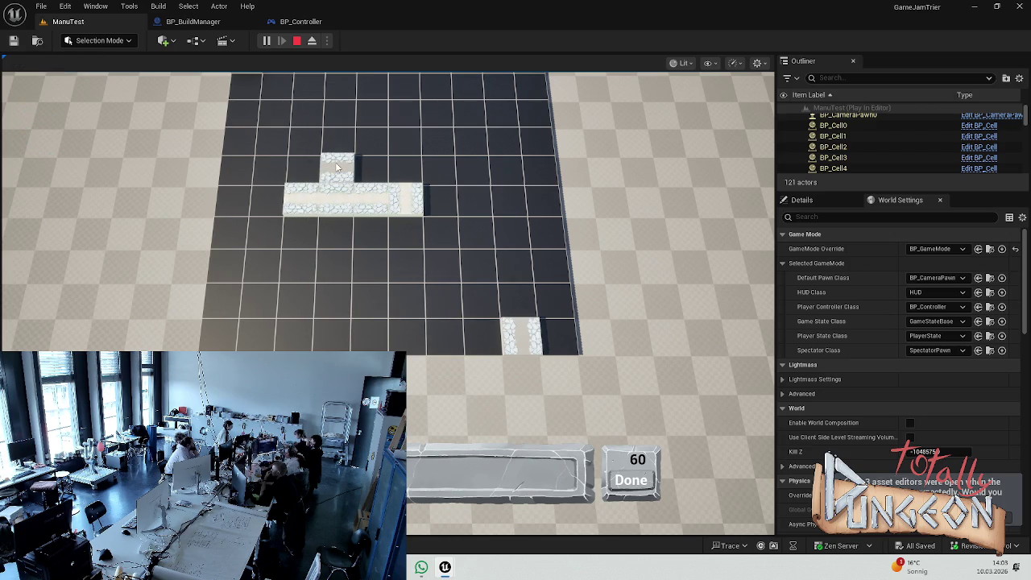
key(Escape)
click(193, 21)
Step: Delete the Print String and its conversion node from CommitBuildingToGrid
scroll(620, 165, down, 5)
mouse_move(451, 274)
mouse_down()
mouse_move(484, 290)
mouse_move(558, 185)
mouse_up()
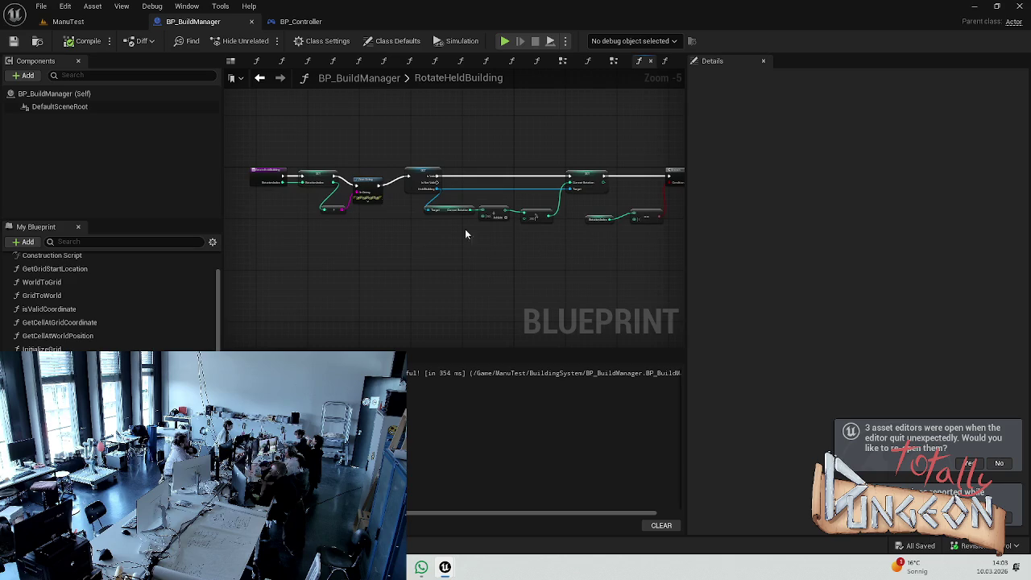
scroll(97, 321, up, 1)
scroll(97, 321, down, 2)
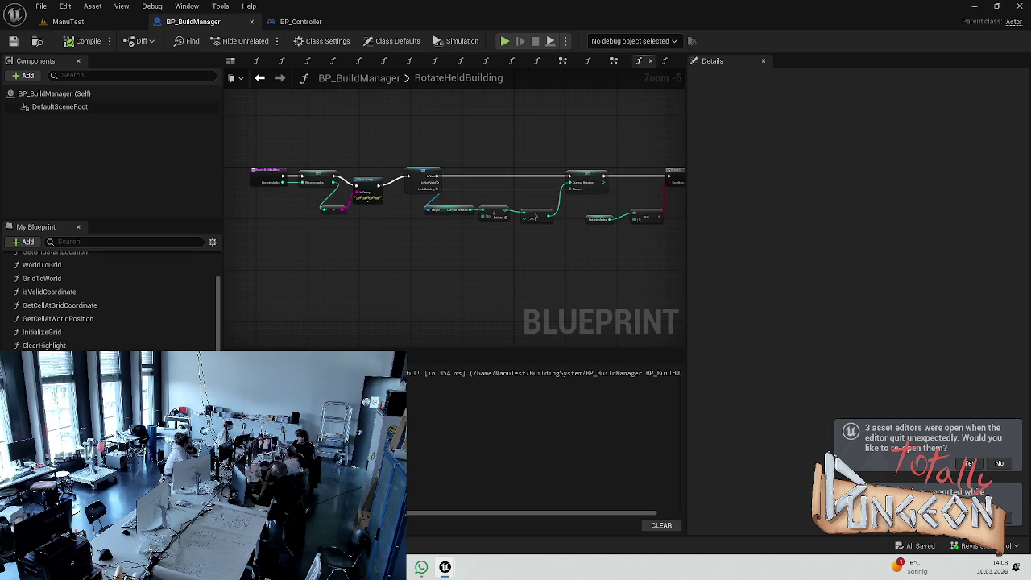
click(485, 61)
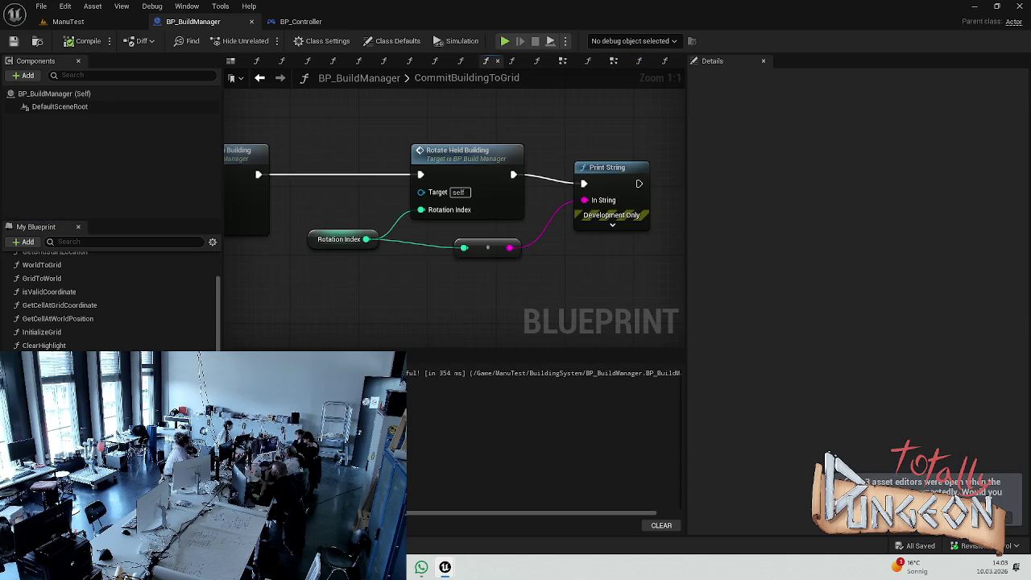
click(603, 185)
key(Delete)
click(492, 242)
key(Delete)
Step: Compile, then play-test ManuTest placing two tiles before stopping
click(78, 42)
click(68, 21)
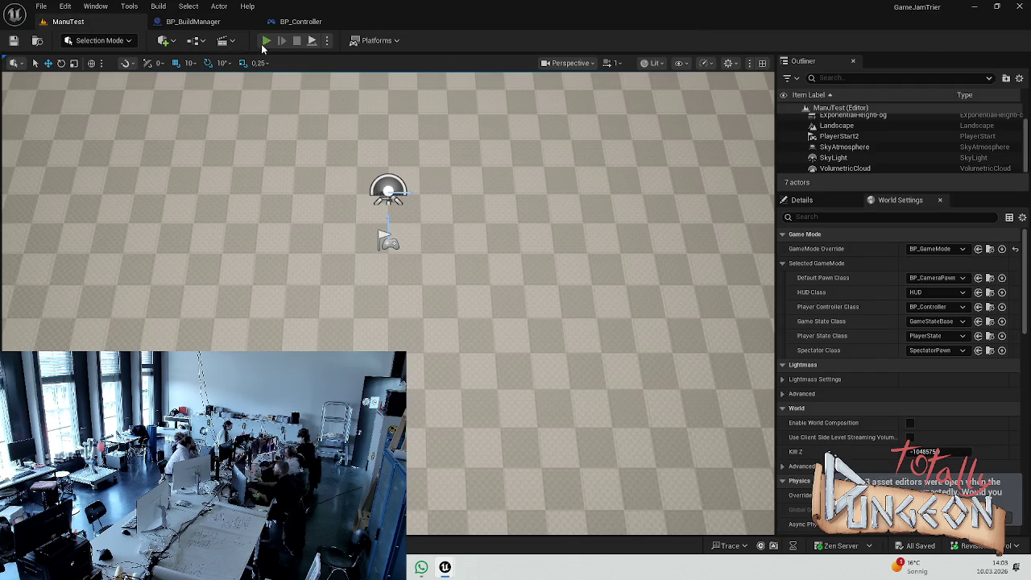
click(266, 40)
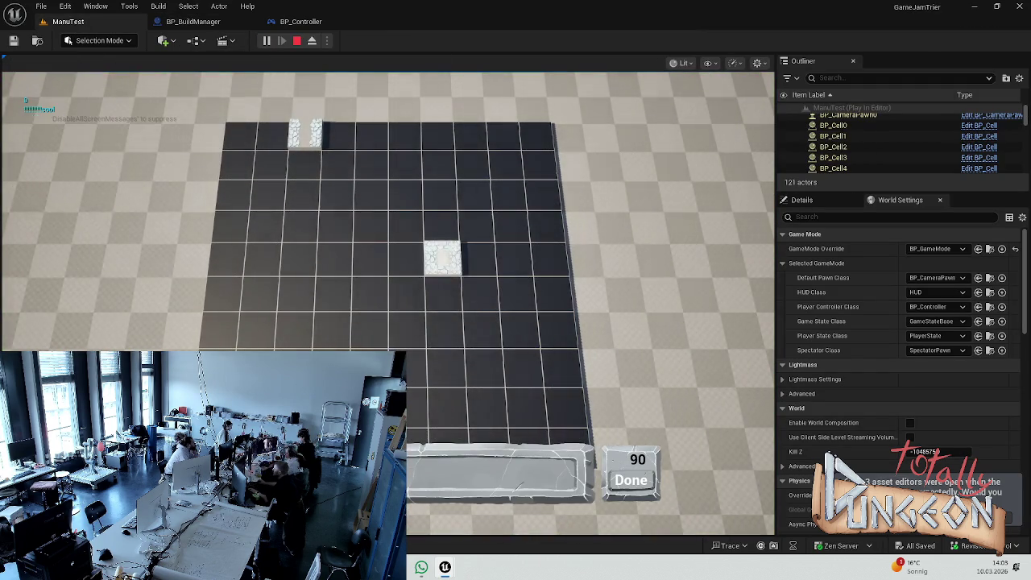
click(371, 258)
click(445, 328)
key(Escape)
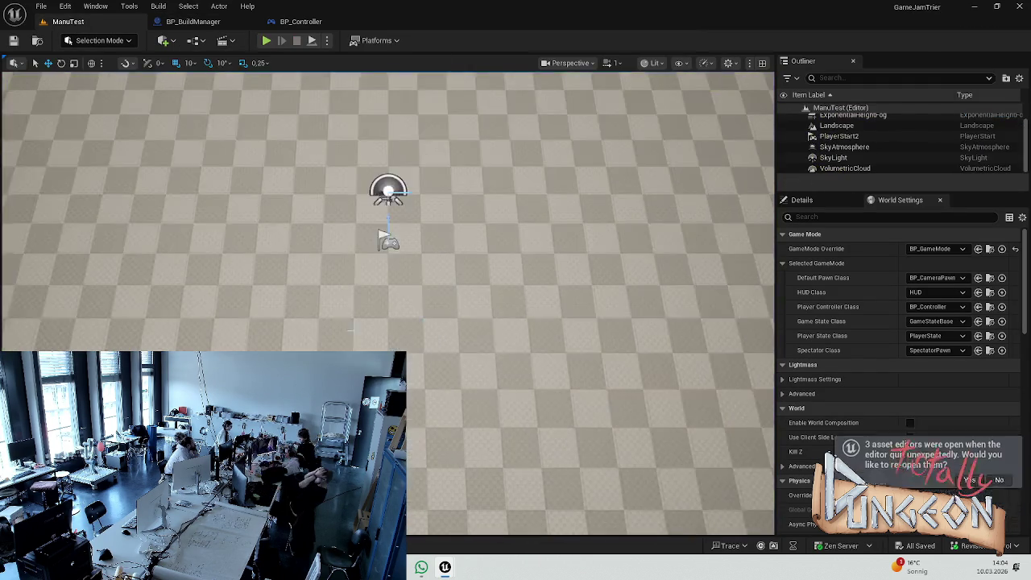
Step: Open RotateHeldBuilding and delete its Print String node
click(193, 22)
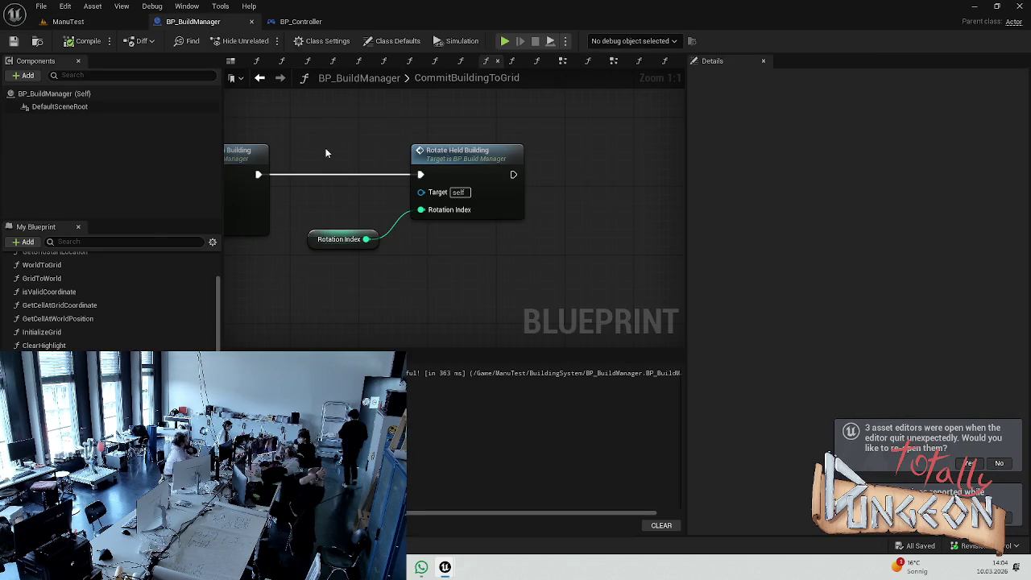
scroll(113, 302, down, 3)
scroll(113, 302, down, 2)
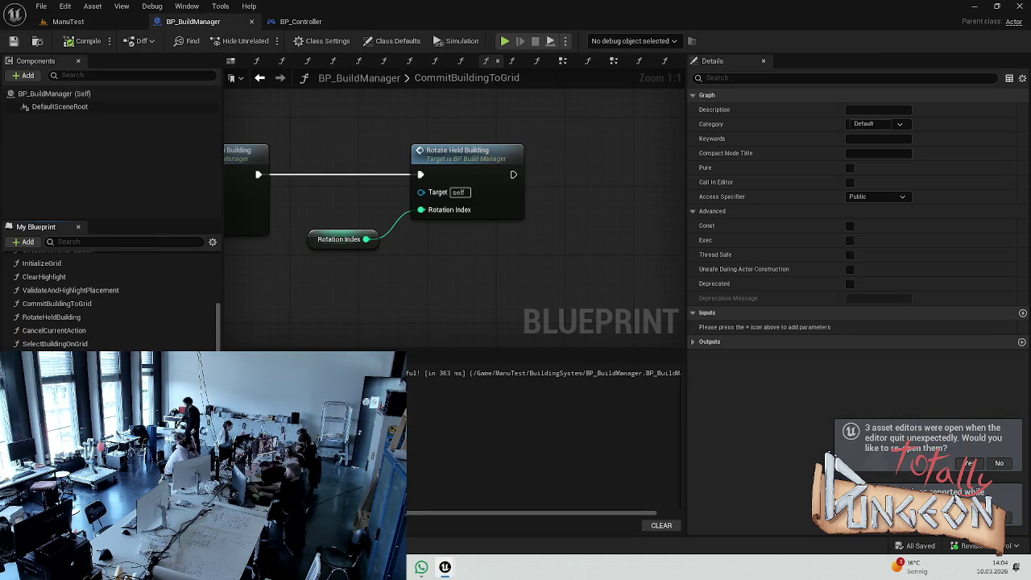
double_click(67, 318)
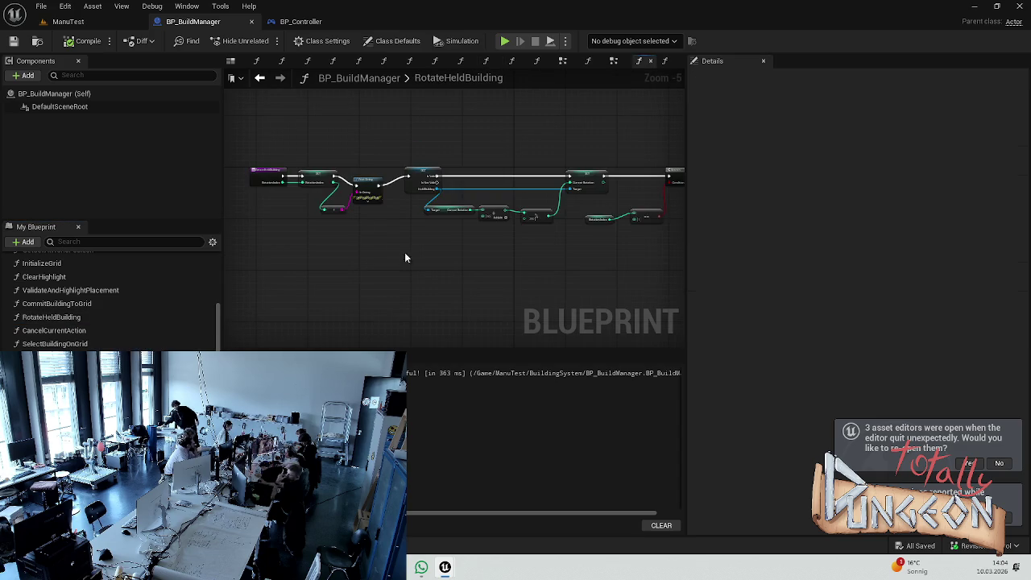
scroll(363, 215, up, 4)
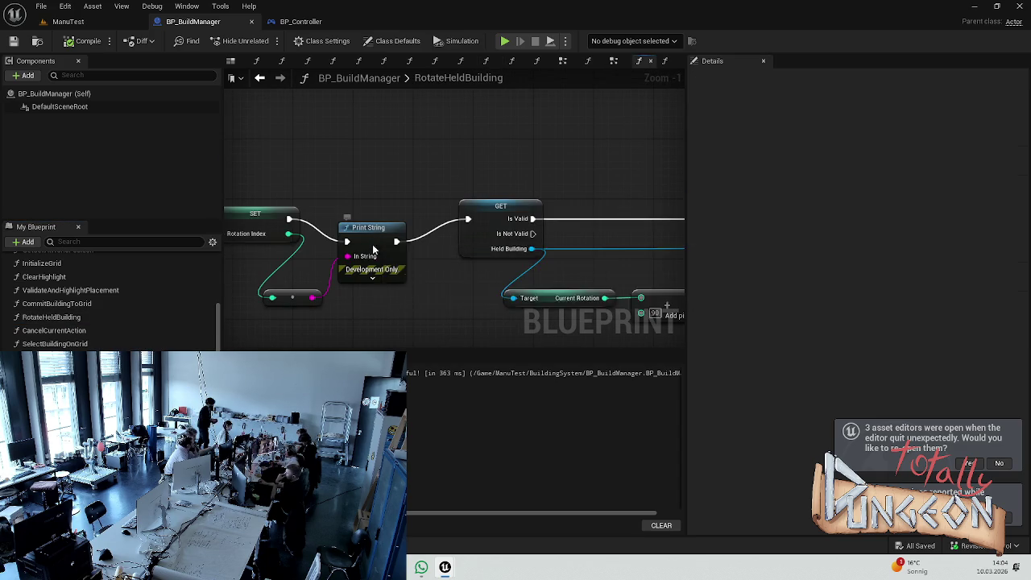
click(374, 249)
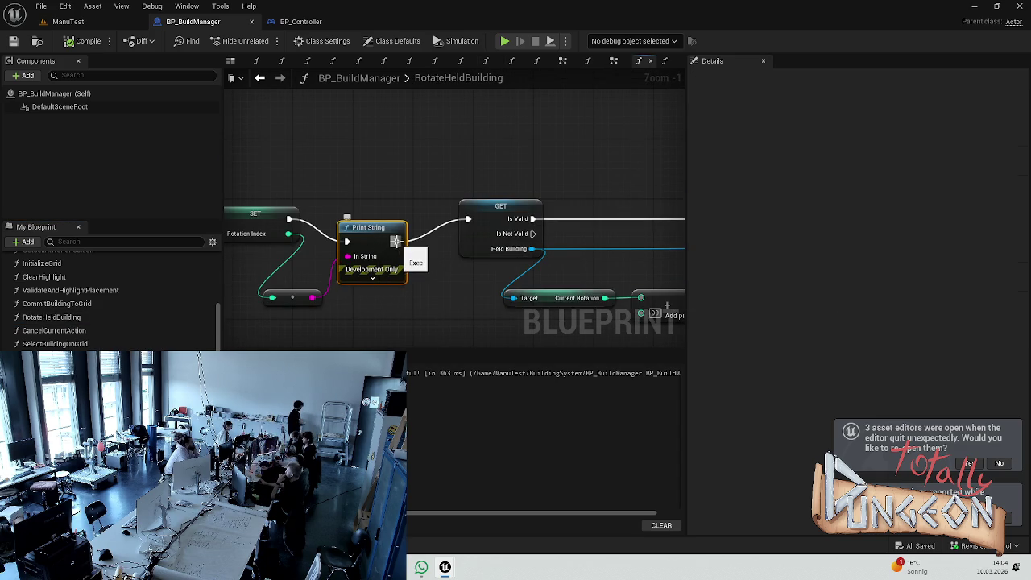
key(Delete)
Step: Wire SET Rotation Index's exec output directly to GET and delete the leftover conversion node
drag(288, 233, 379, 242)
click(378, 198)
mouse_move(289, 218)
mouse_down()
mouse_move(467, 230)
mouse_move(467, 219)
mouse_up()
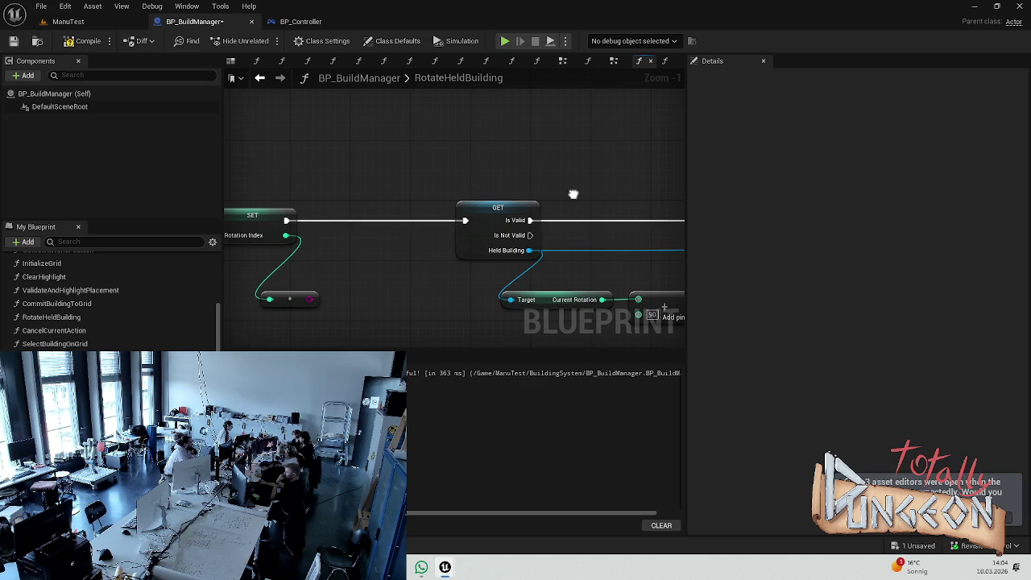
key(Delete)
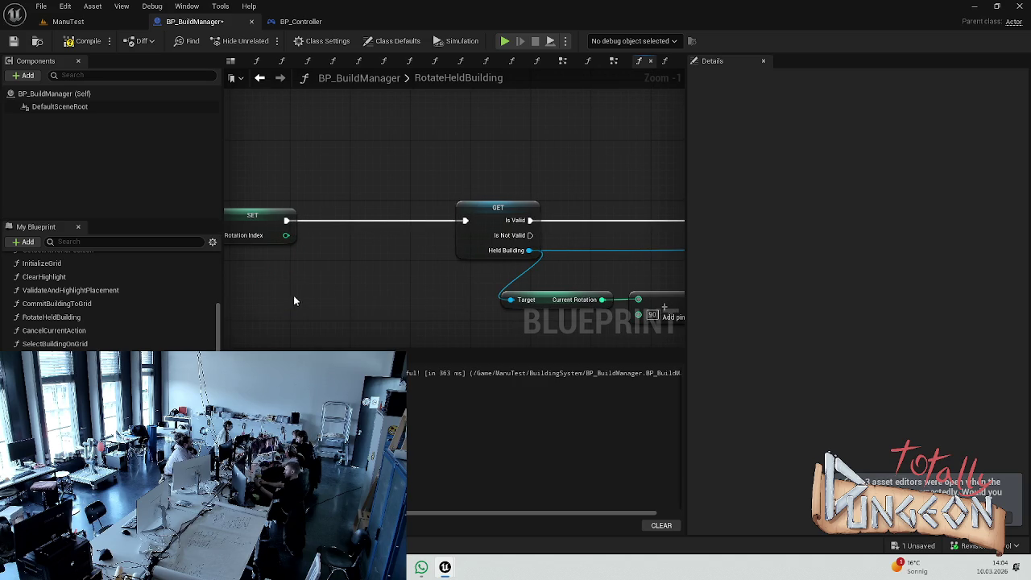
drag(602, 179, 270, 154)
mouse_move(524, 183)
mouse_down()
mouse_move(557, 168)
mouse_move(573, 175)
mouse_up()
mouse_move(577, 230)
mouse_down()
mouse_move(383, 210)
mouse_move(267, 227)
mouse_up()
mouse_move(352, 226)
mouse_down()
mouse_move(368, 256)
mouse_move(157, 289)
mouse_up()
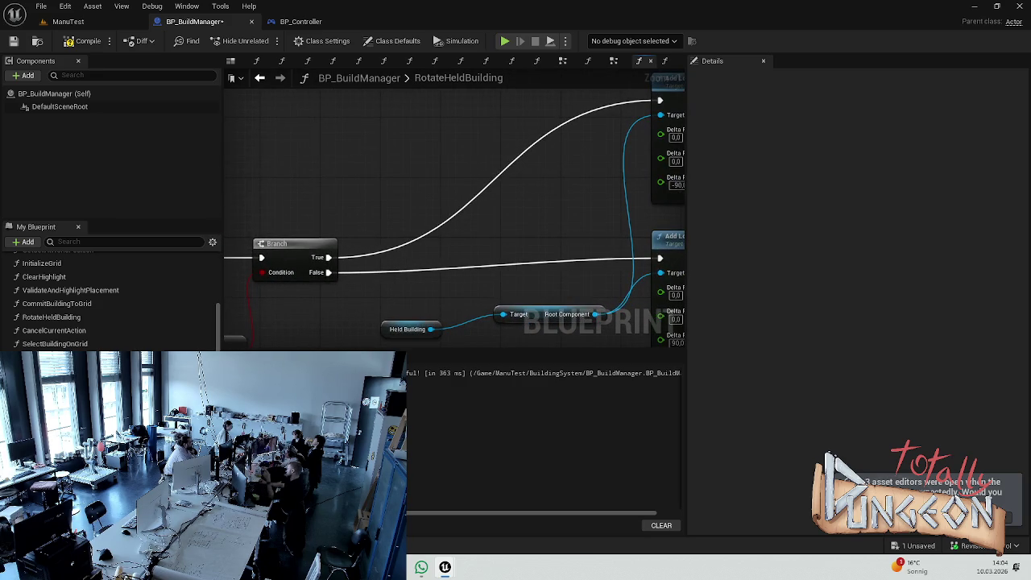
scroll(475, 253, down, 1)
scroll(456, 276, up, 1)
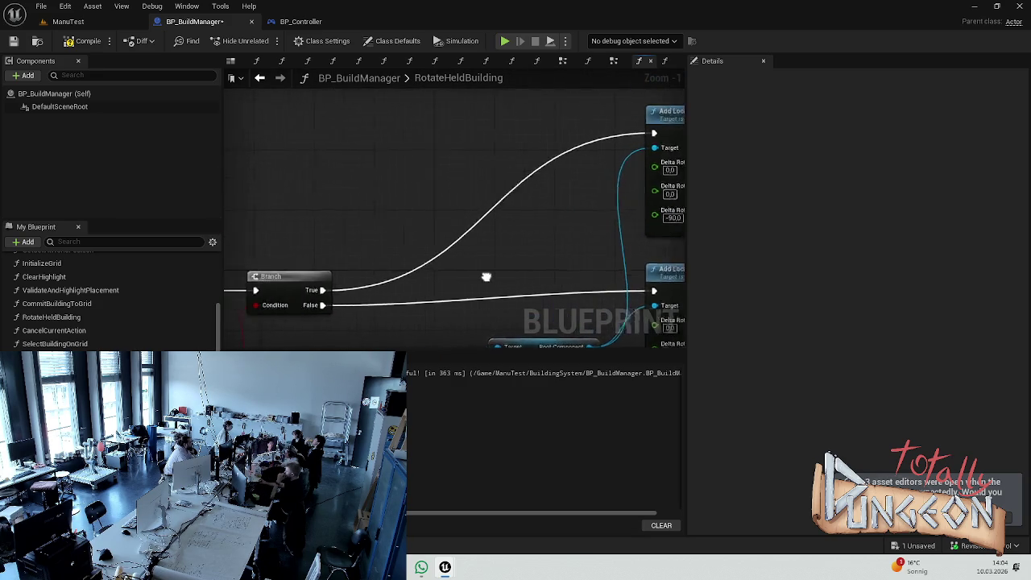
mouse_move(382, 285)
mouse_down()
mouse_move(458, 266)
mouse_move(457, 256)
mouse_up()
click(395, 244)
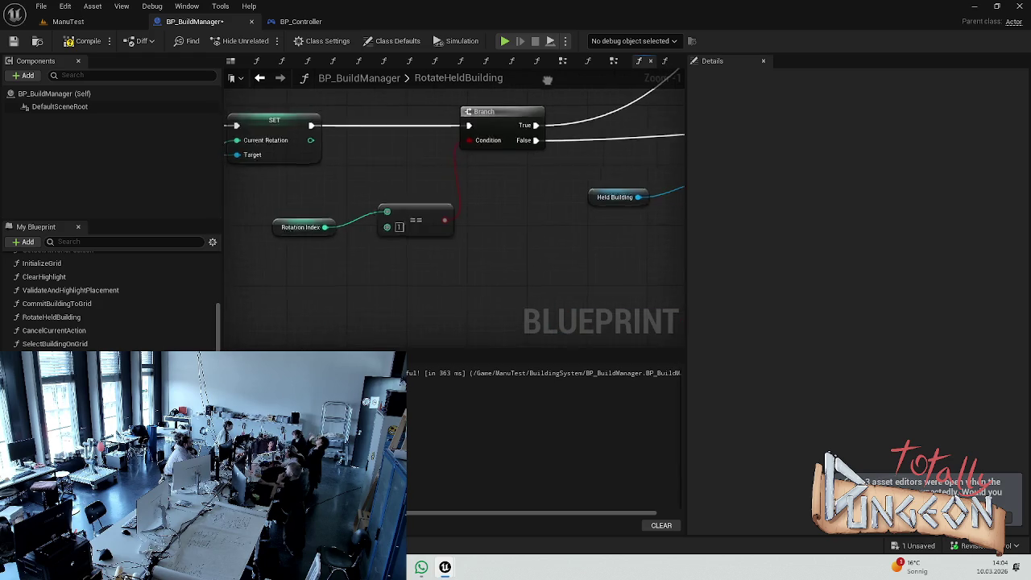
mouse_move(372, 244)
mouse_down()
mouse_move(702, 315)
mouse_move(511, 222)
mouse_move(422, 211)
mouse_move(386, 169)
mouse_up()
mouse_move(411, 260)
mouse_down()
mouse_move(313, 251)
mouse_move(435, 310)
mouse_up()
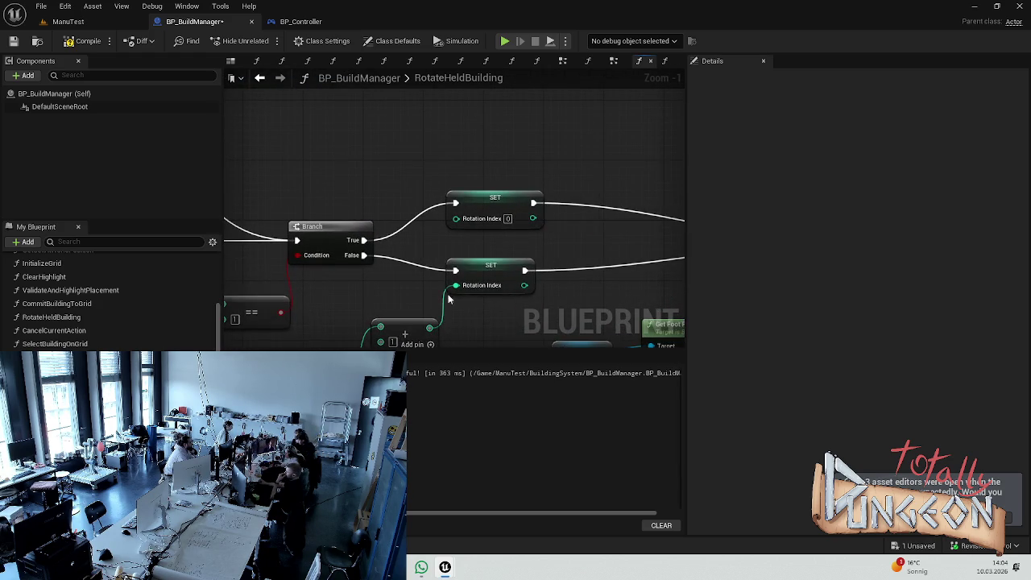
mouse_move(541, 245)
mouse_down()
mouse_move(391, 272)
mouse_move(194, 216)
mouse_move(201, 206)
mouse_move(174, 182)
mouse_move(472, 185)
mouse_move(404, 117)
mouse_move(285, 105)
mouse_move(553, 166)
mouse_move(449, 169)
mouse_move(297, 152)
mouse_move(225, 126)
mouse_up()
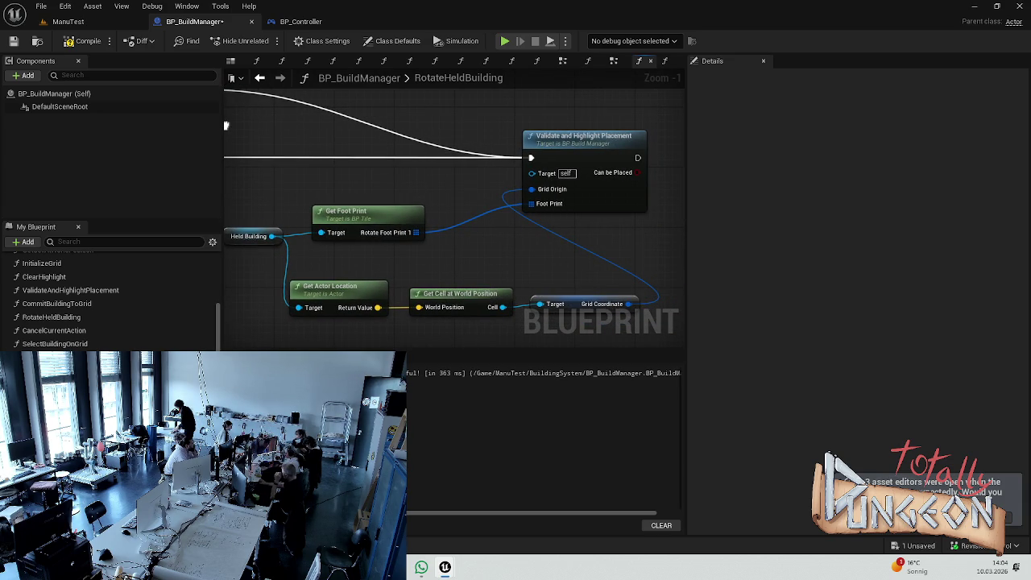
mouse_move(226, 126)
mouse_down()
mouse_move(476, 140)
mouse_move(640, 200)
mouse_move(502, 193)
mouse_move(475, 170)
mouse_move(239, 161)
mouse_up()
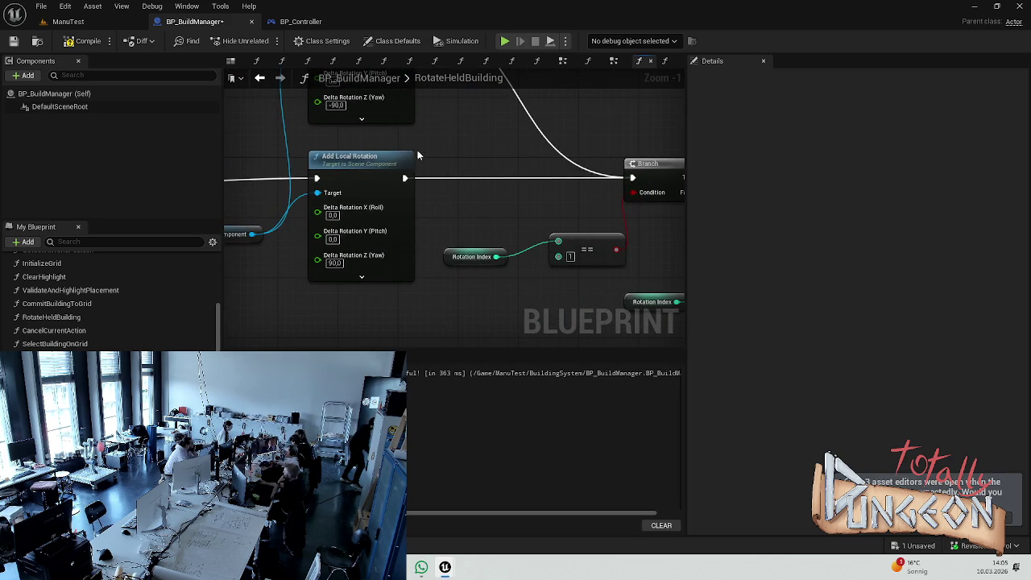
drag(419, 160, 25, 220)
mouse_move(507, 212)
mouse_down()
mouse_move(668, 214)
mouse_move(683, 159)
mouse_up()
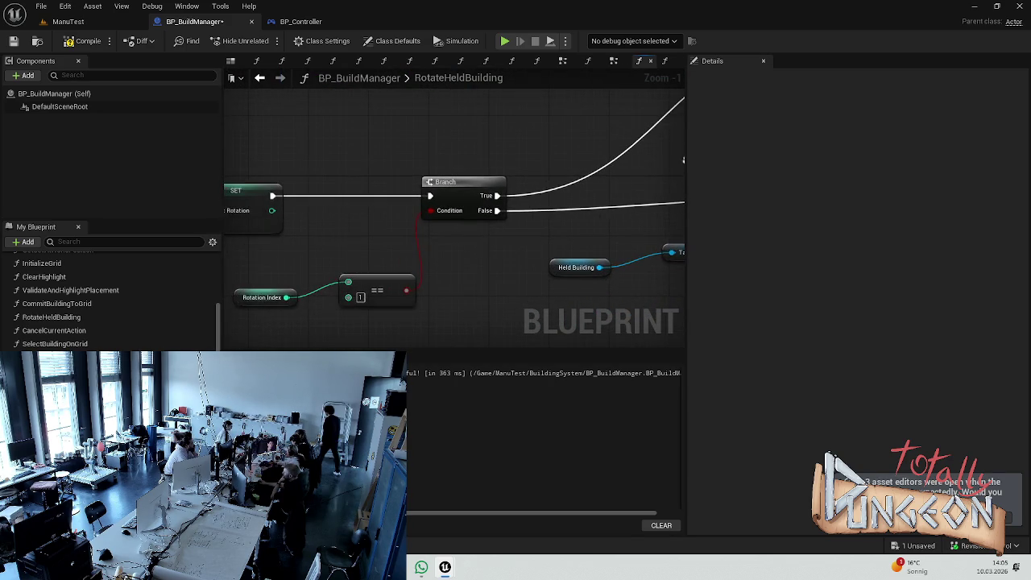
drag(372, 206, 507, 198)
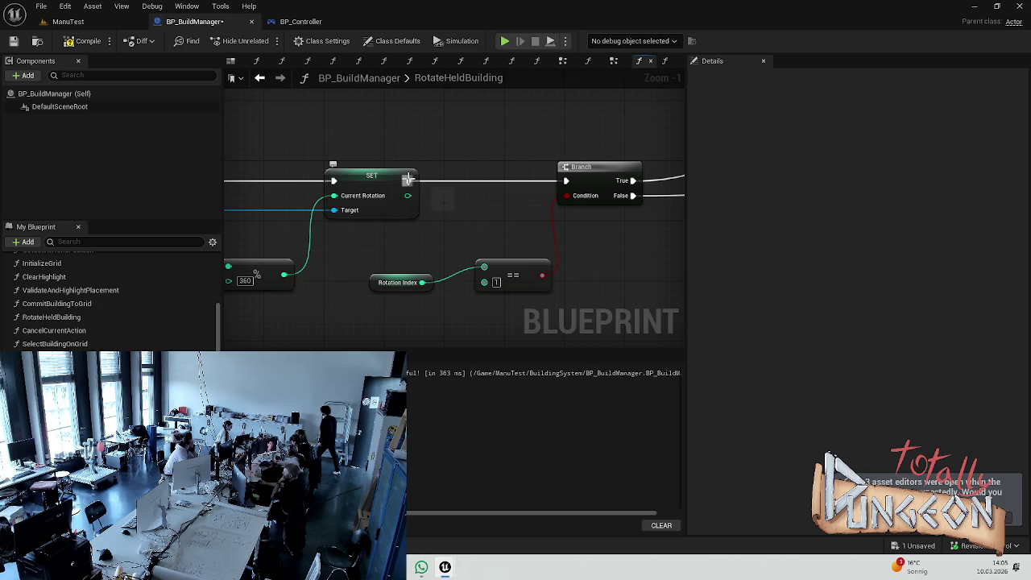
Step: Add a Print String of Rotation Index between SET and the Branch, then compile
drag(407, 182, 458, 193)
text(print)
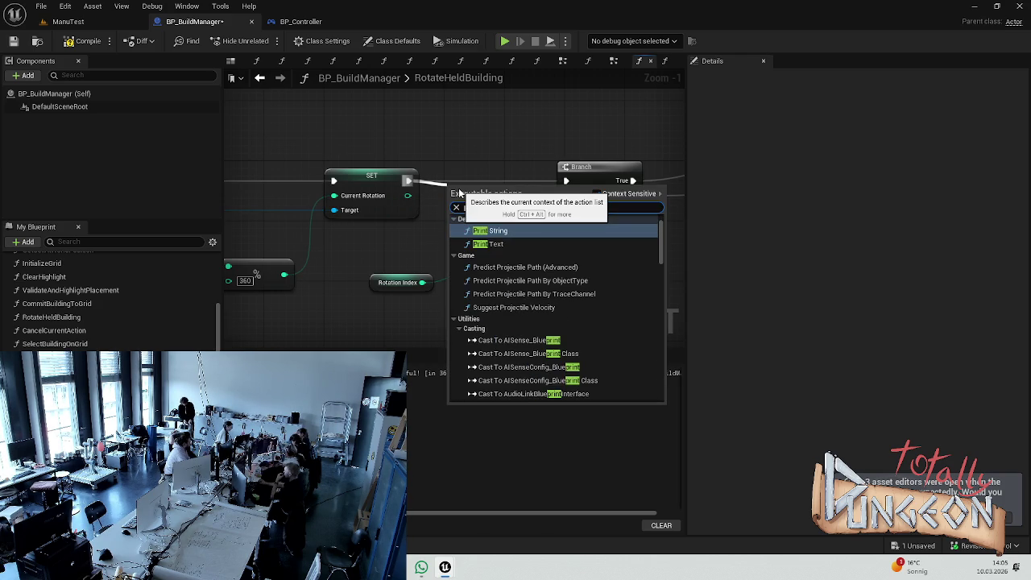
key(Return)
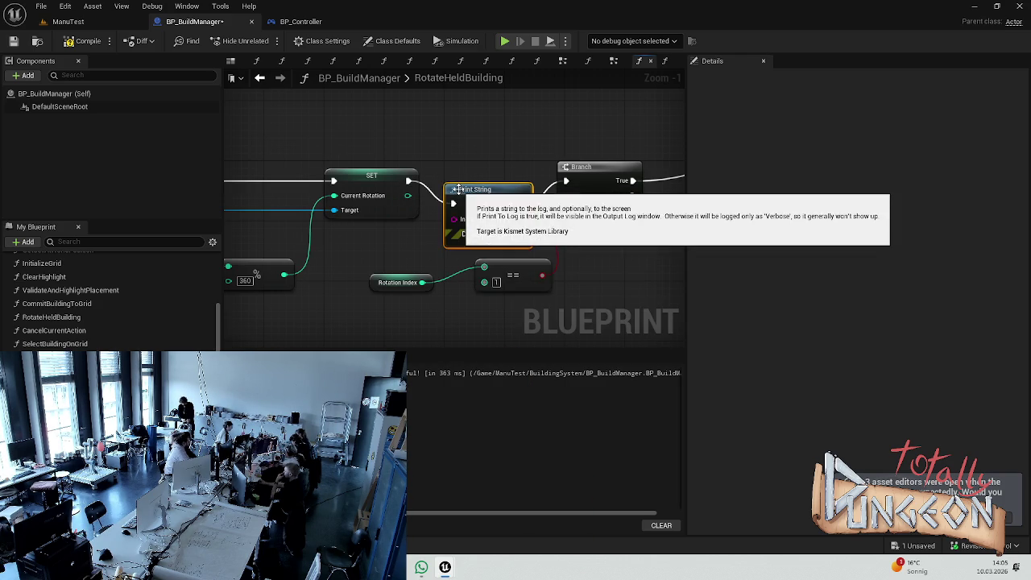
mouse_move(423, 282)
mouse_down()
mouse_move(460, 302)
mouse_move(445, 226)
mouse_move(484, 168)
mouse_up()
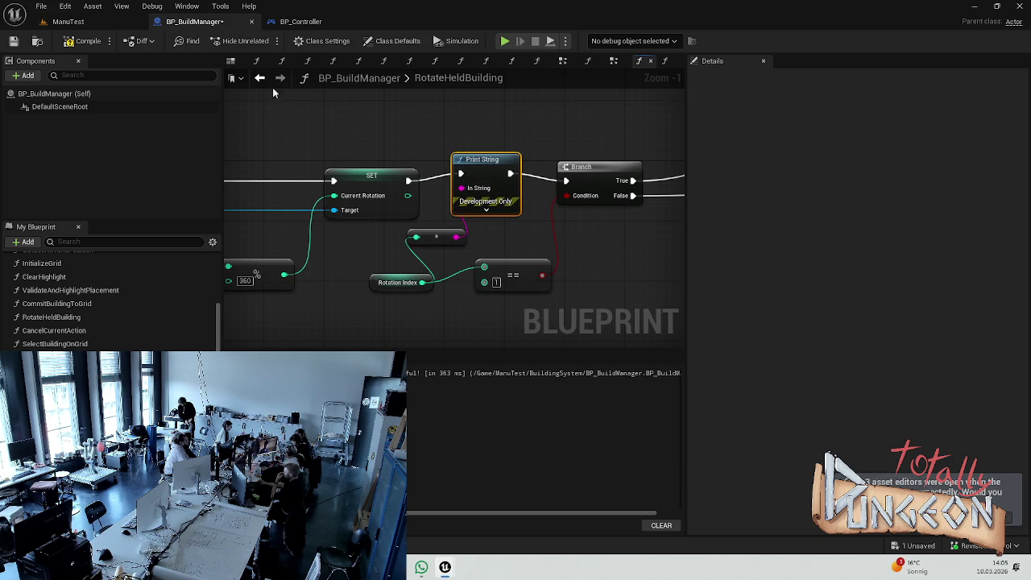
click(71, 42)
Step: Play-test ManuTest placing nine building tiles, then stop
click(68, 22)
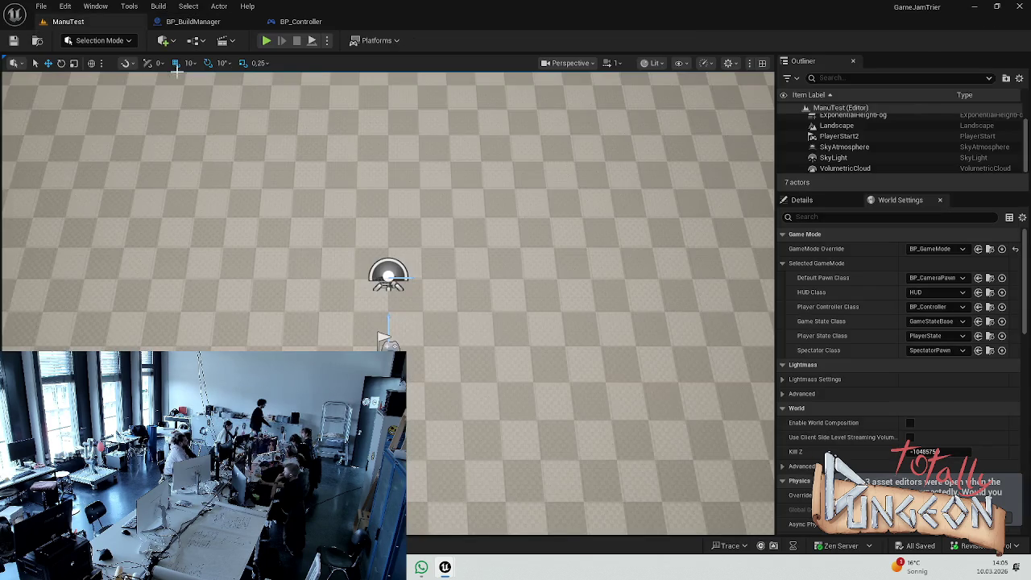
click(269, 42)
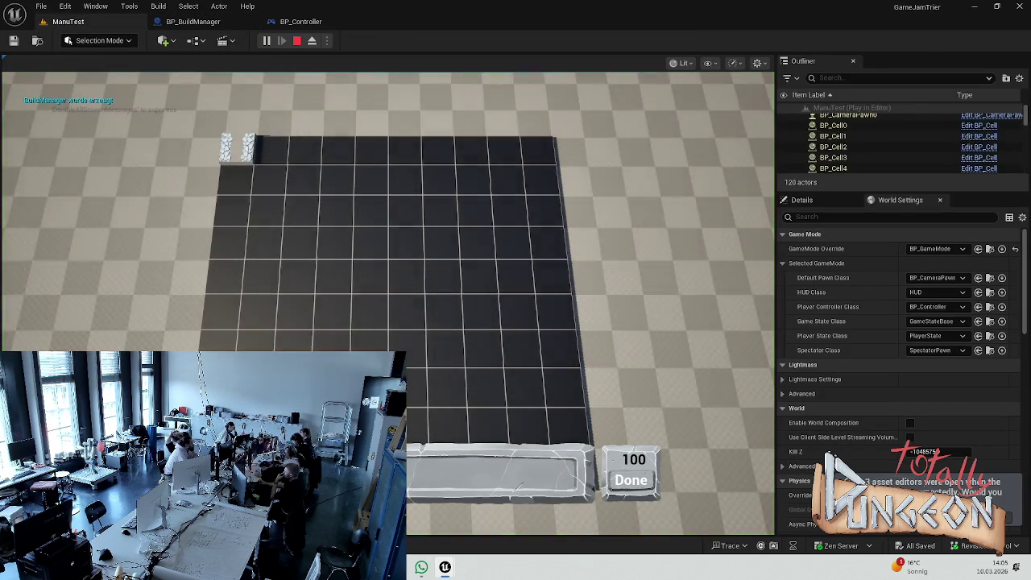
click(368, 276)
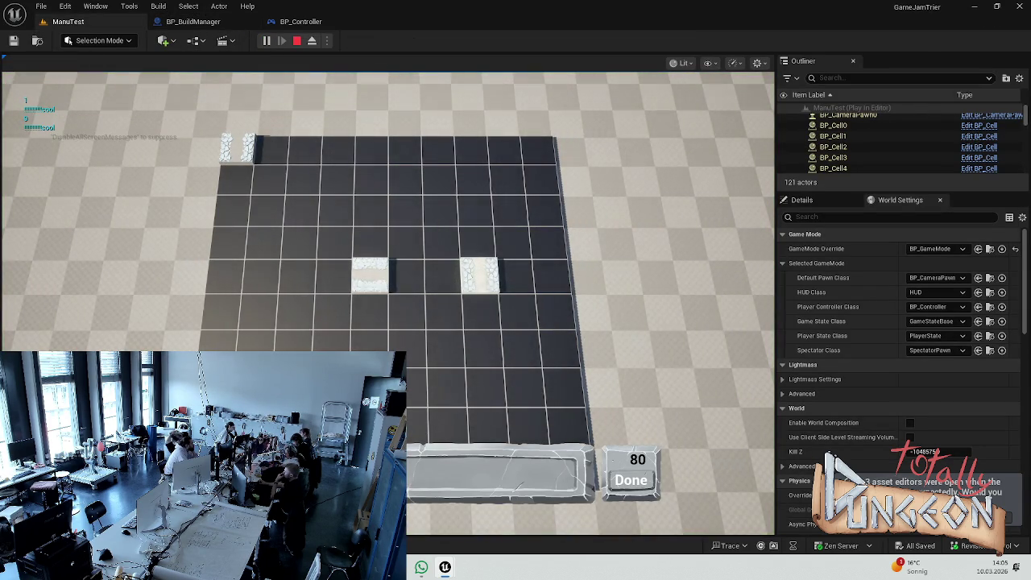
click(331, 311)
click(407, 345)
click(486, 385)
click(485, 348)
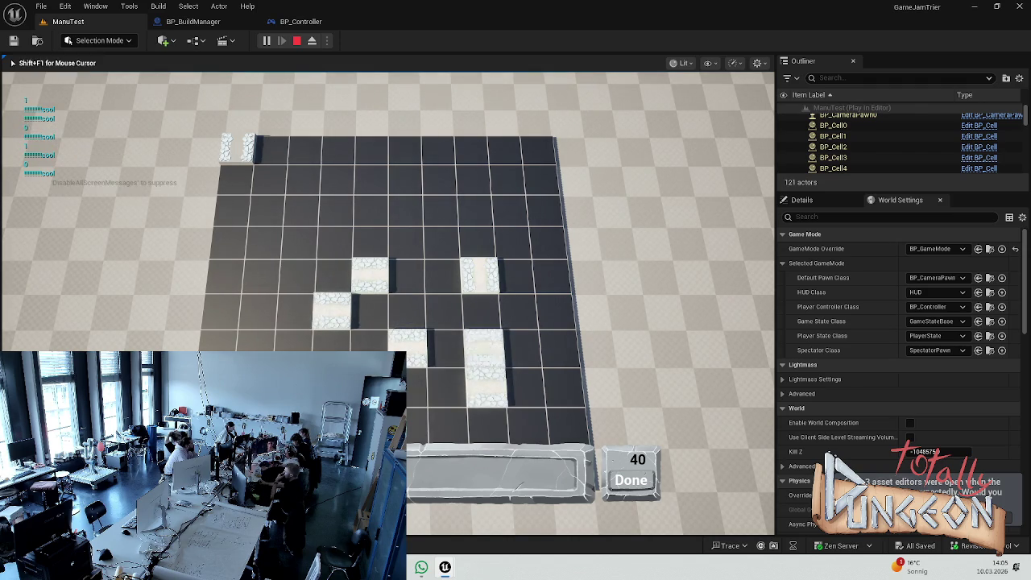
click(479, 243)
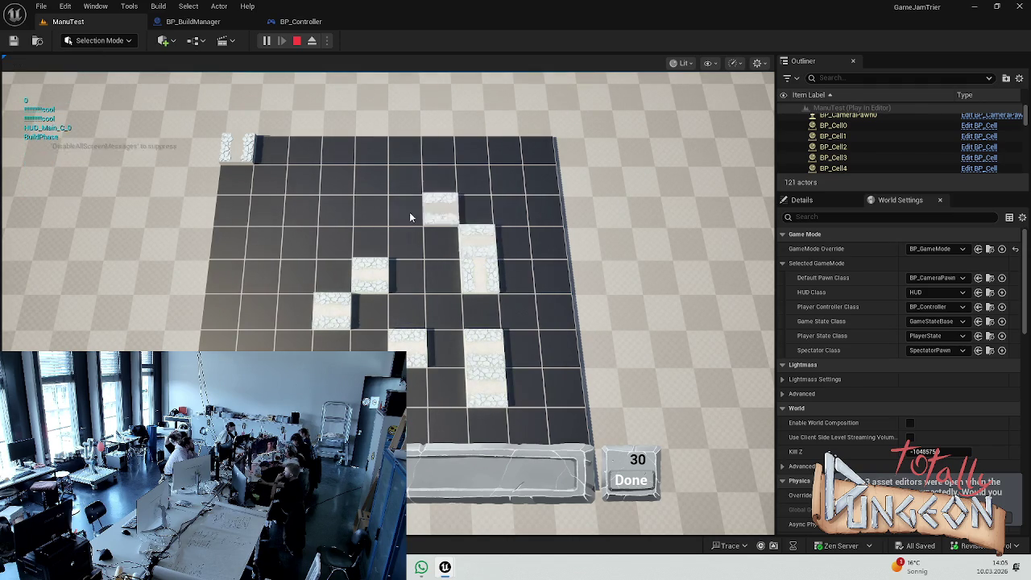
click(405, 208)
click(298, 241)
click(297, 313)
key(Escape)
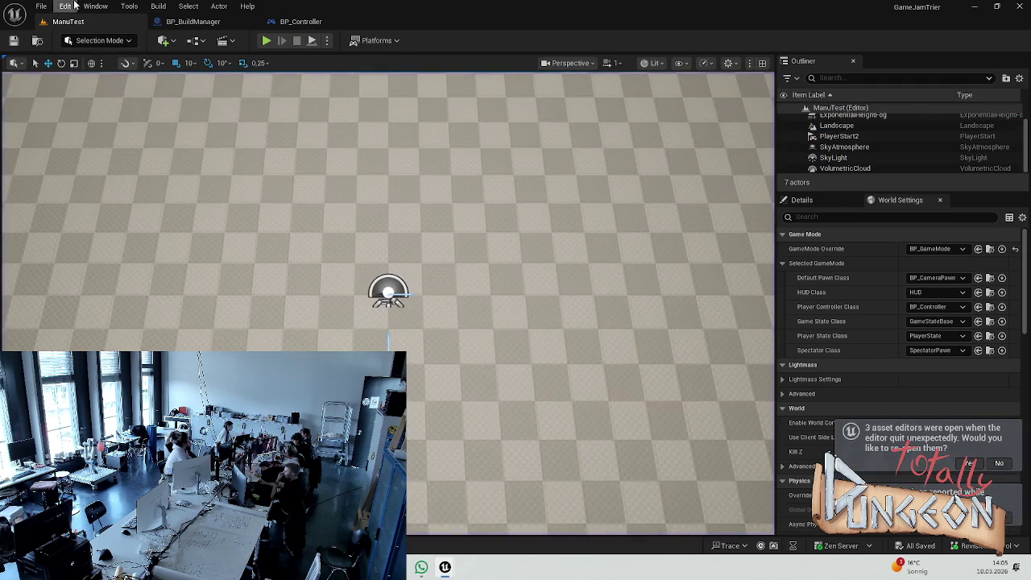
Step: Delete the rotation Print String and reconnect SET directly to the Branch
click(171, 22)
drag(494, 16, 495, 2)
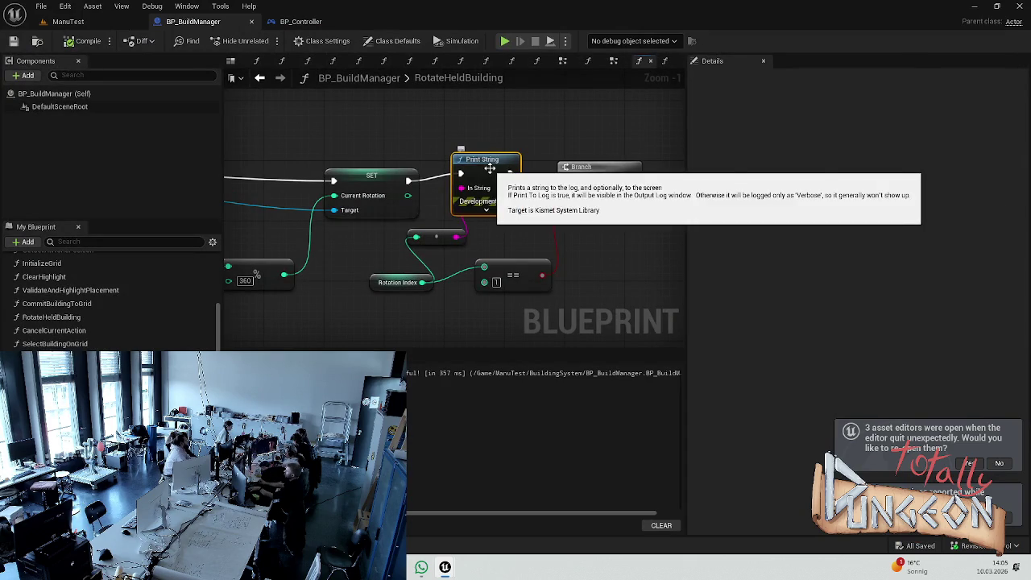
key(Delete)
drag(413, 180, 566, 180)
mouse_move(411, 309)
mouse_down()
mouse_move(403, 131)
mouse_move(391, 186)
mouse_move(427, 227)
mouse_move(449, 190)
mouse_up()
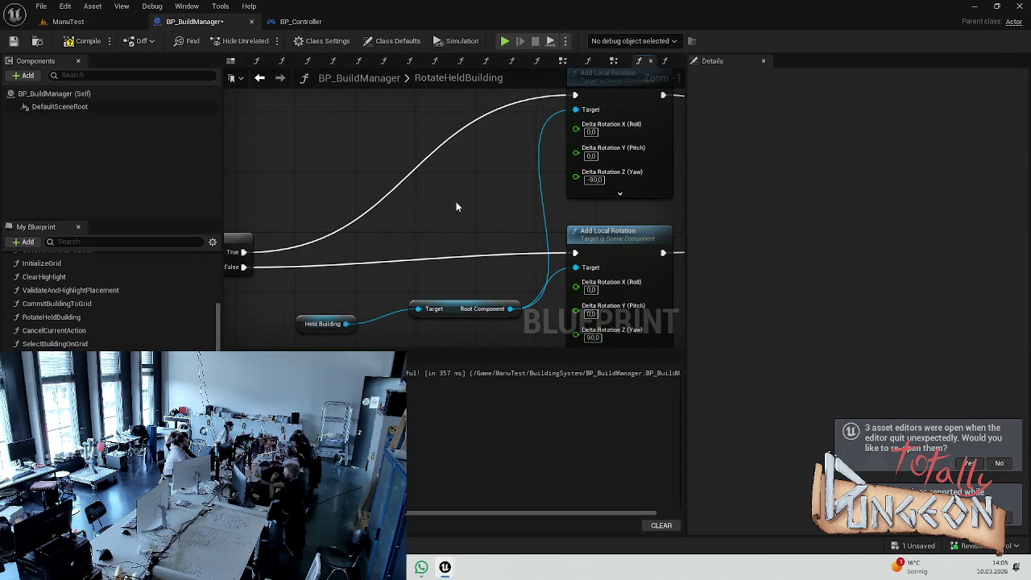
Step: Add a Print String on the Branch's True path printing 'jaaas queen'
drag(247, 252, 317, 239)
text(print)
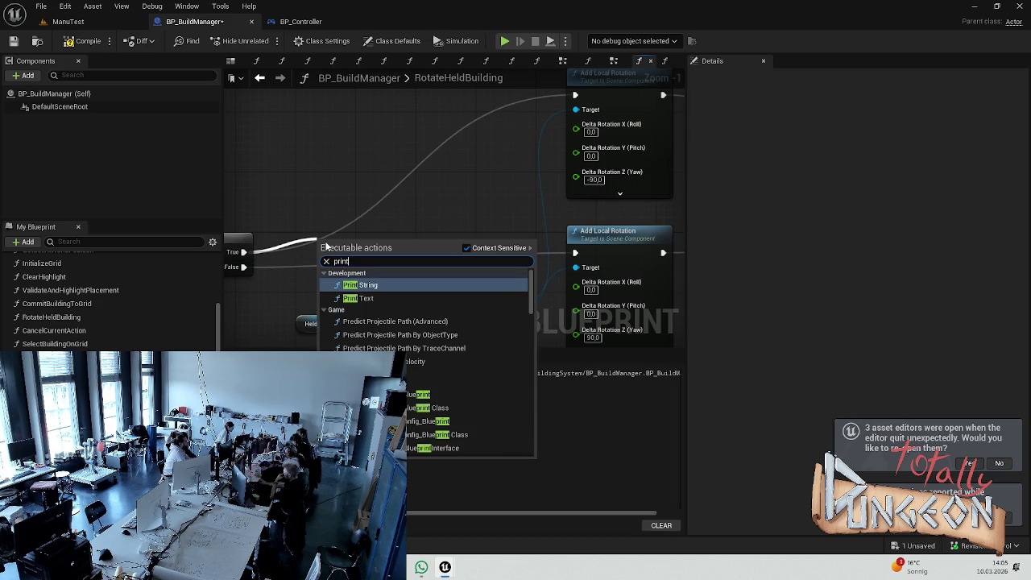
key(Return)
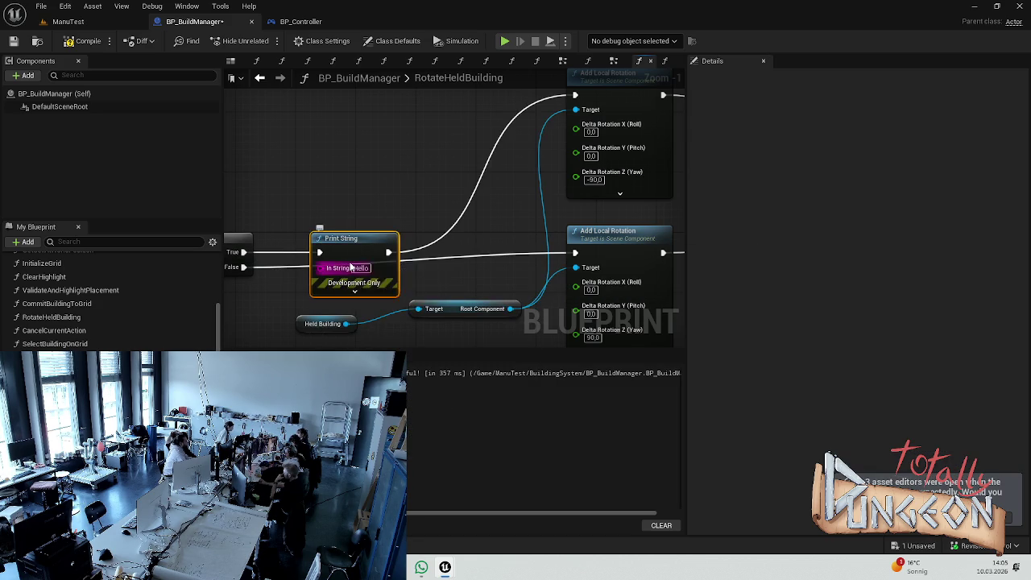
mouse_move(360, 252)
mouse_down()
mouse_move(330, 169)
mouse_move(344, 170)
mouse_up()
click(346, 185)
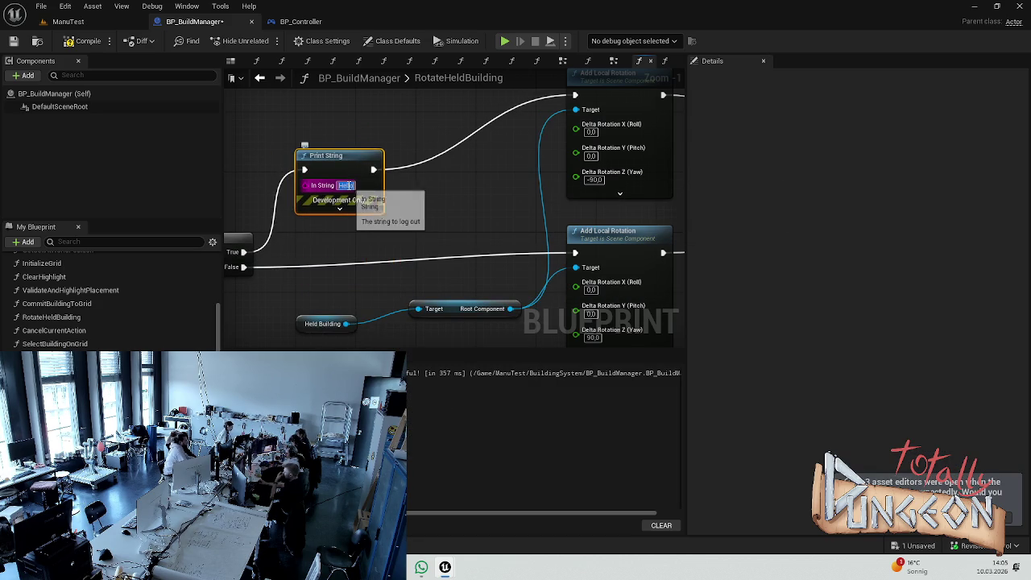
text(jaaks qui)
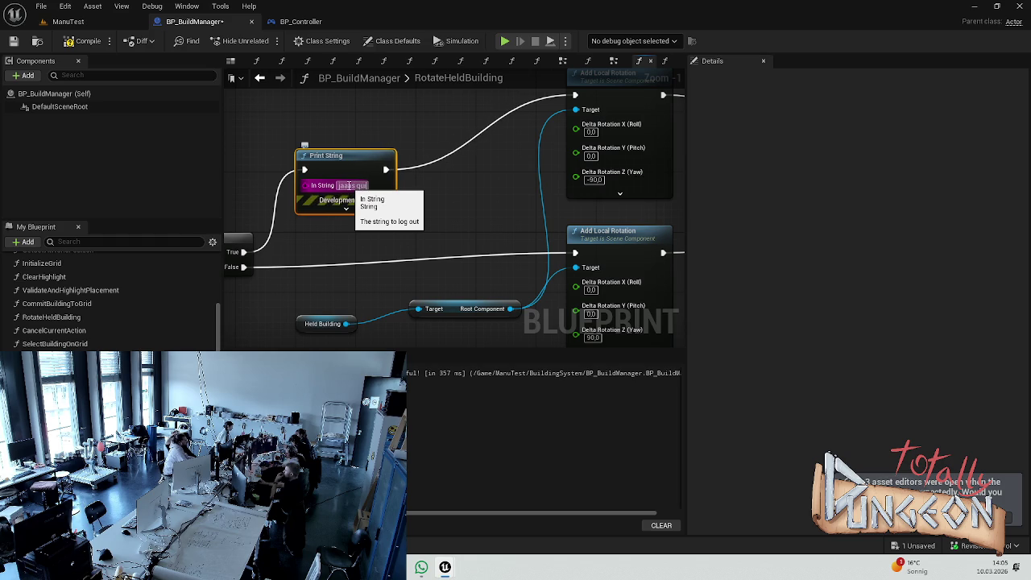
text(een)
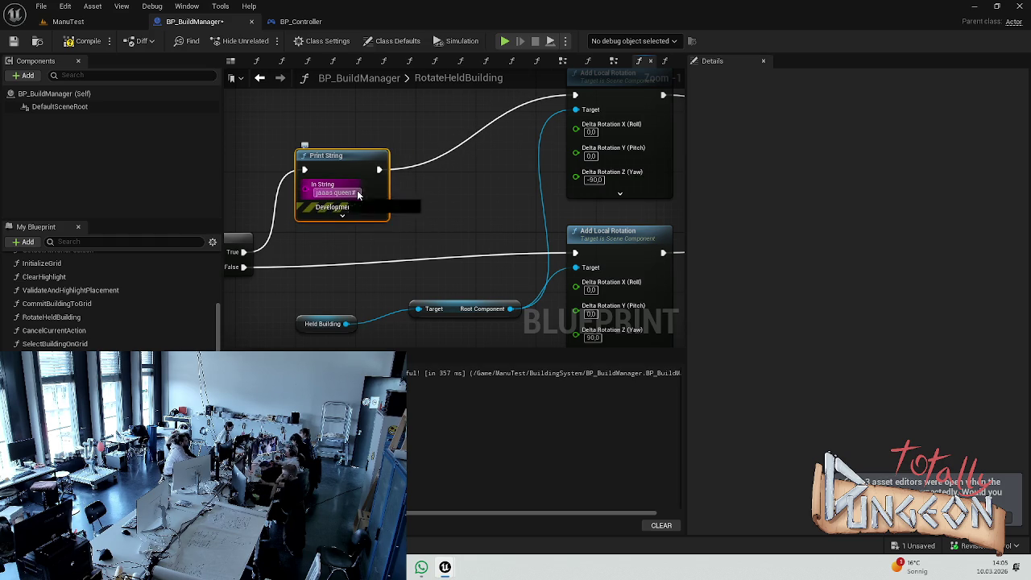
click(344, 226)
Step: Add a Print String on the False path printing 'Nope du toller mensch'
drag(244, 266, 382, 268)
text(nein)
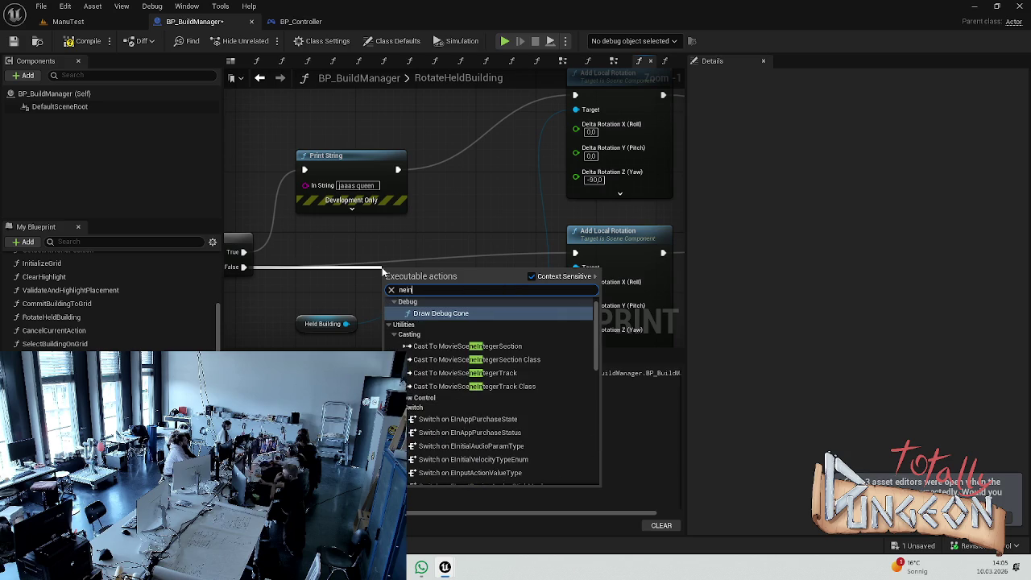
key(BackSpace)
key(BackSpace)
key(BackSpace)
text(oru)
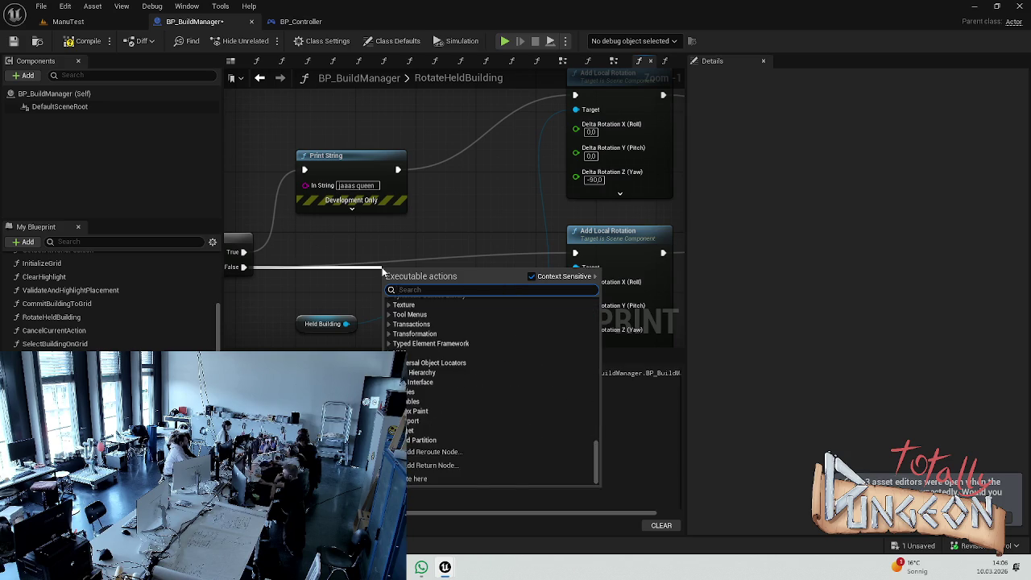
key(BackSpace)
key(BackSpace)
key(BackSpace)
text(print)
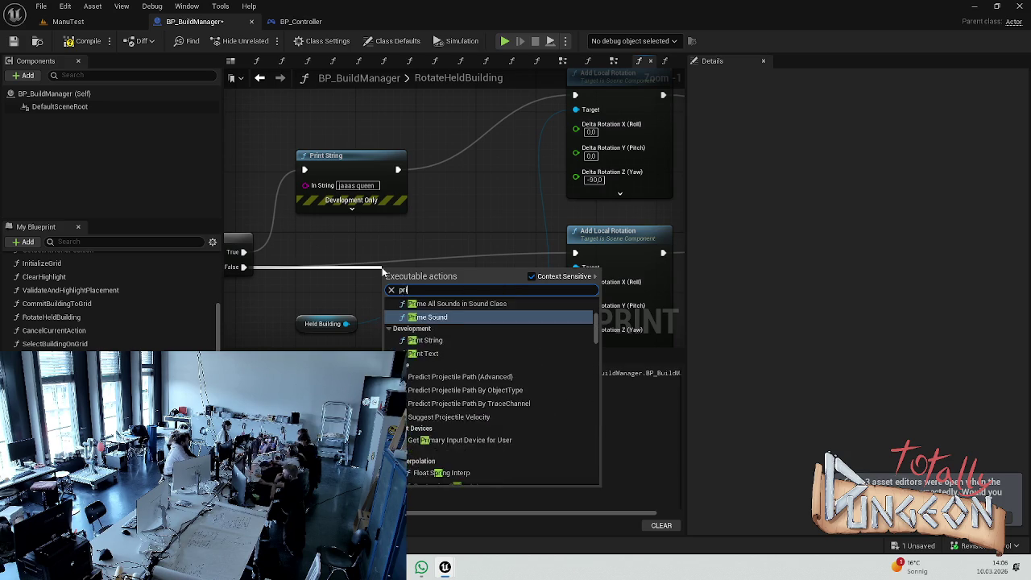
key(Return)
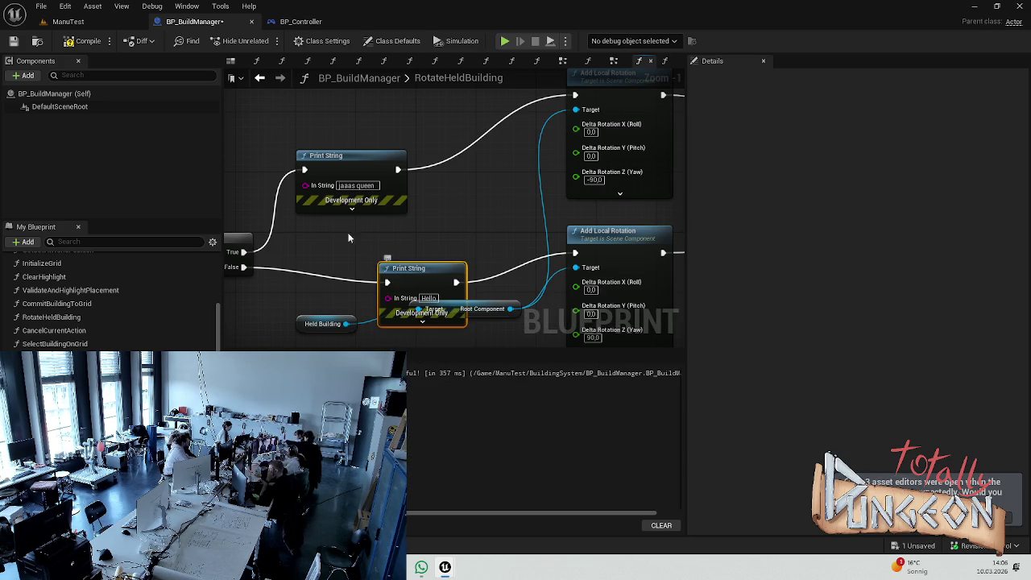
drag(391, 260, 370, 244)
click(391, 268)
text(Nope du tolle)
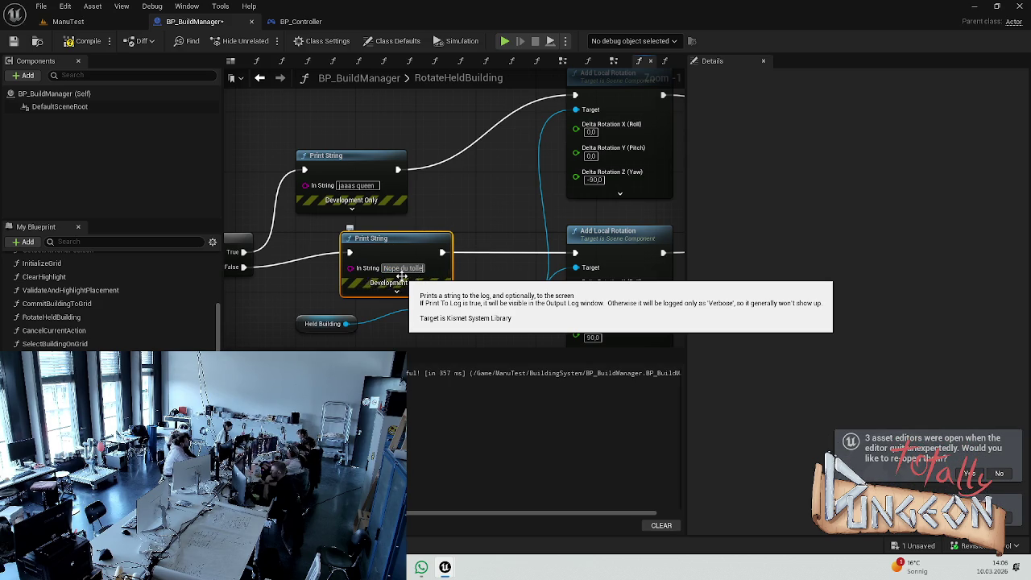
click(401, 272)
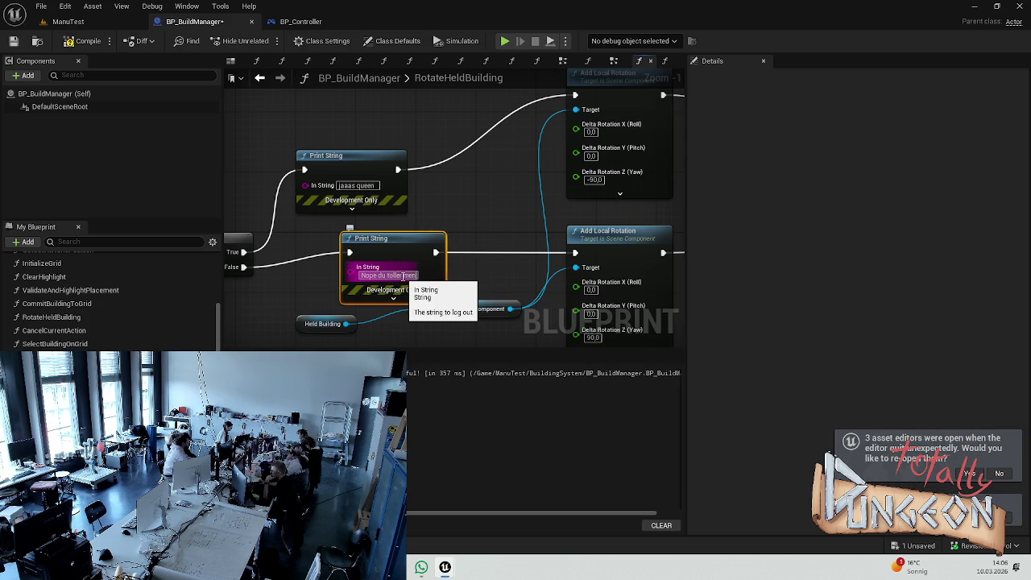
click(71, 23)
click(270, 39)
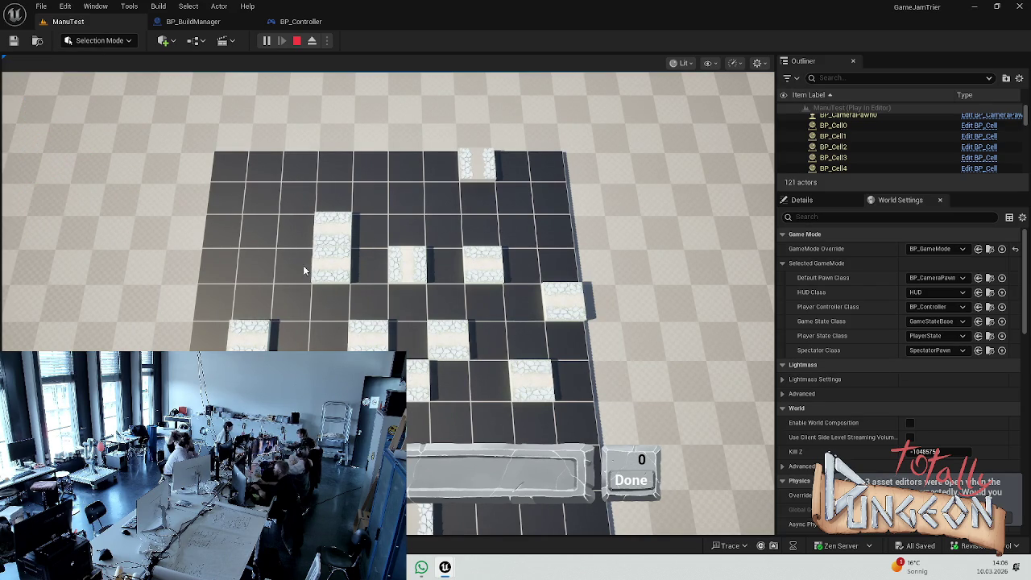
key(Escape)
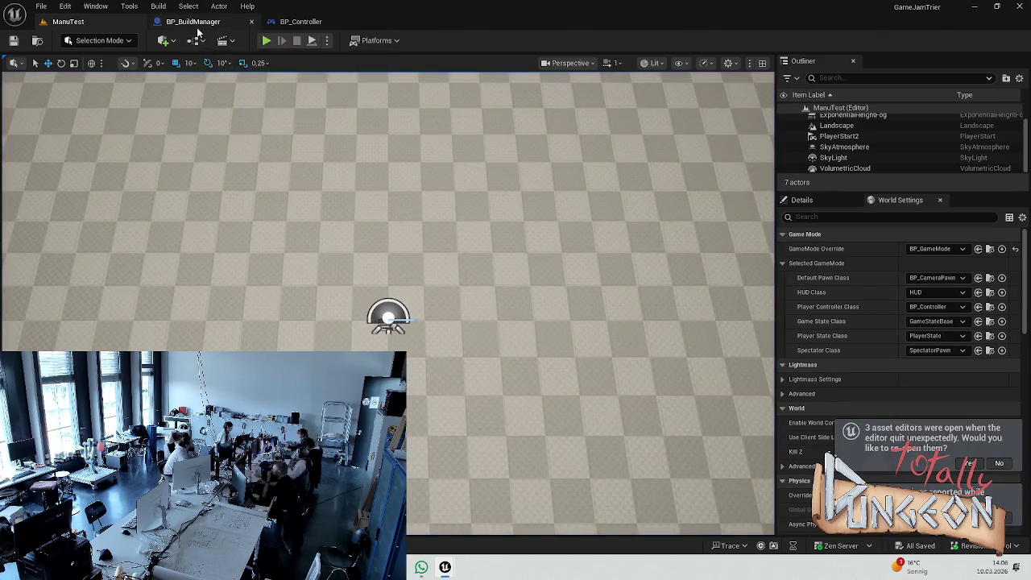
Step: In BP_BuildManager, pan RotateHeldBuilding to show the rotation, Branch and Print String nodes
click(193, 21)
mouse_move(444, 194)
mouse_down()
mouse_move(369, 221)
mouse_move(335, 180)
mouse_up()
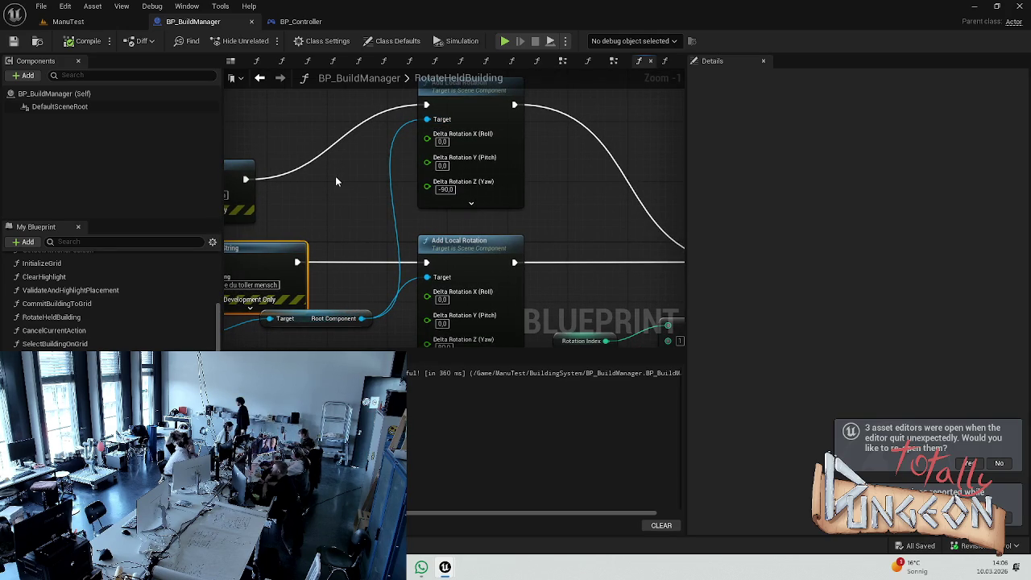
mouse_move(378, 185)
mouse_down()
mouse_move(413, 143)
mouse_move(525, 95)
mouse_move(515, 138)
mouse_move(568, 132)
mouse_up()
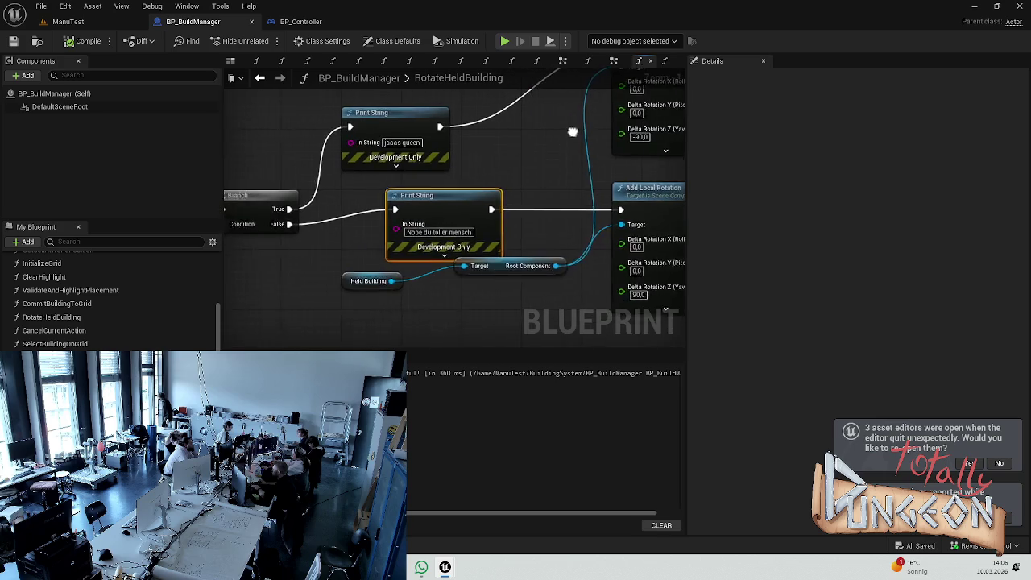
scroll(336, 263, down, 2)
mouse_move(335, 262)
mouse_down()
mouse_move(418, 240)
mouse_move(552, 175)
mouse_move(474, 156)
mouse_move(49, 200)
mouse_move(286, 211)
mouse_move(431, 198)
mouse_move(525, 159)
mouse_move(601, 154)
mouse_up()
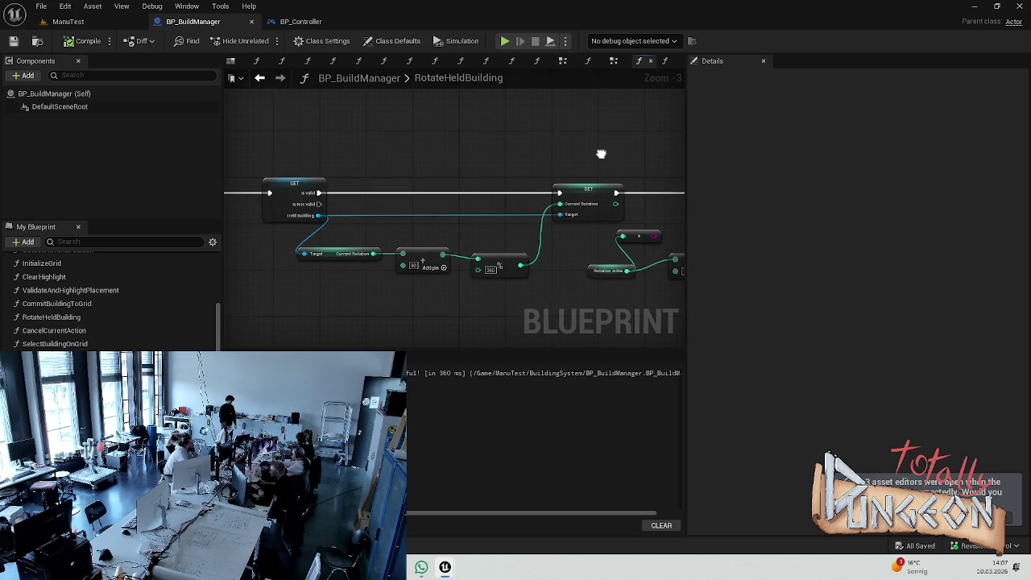
mouse_move(559, 195)
mouse_down()
mouse_move(461, 164)
mouse_move(334, 163)
mouse_up()
drag(416, 172, 220, 189)
drag(445, 199, 432, 211)
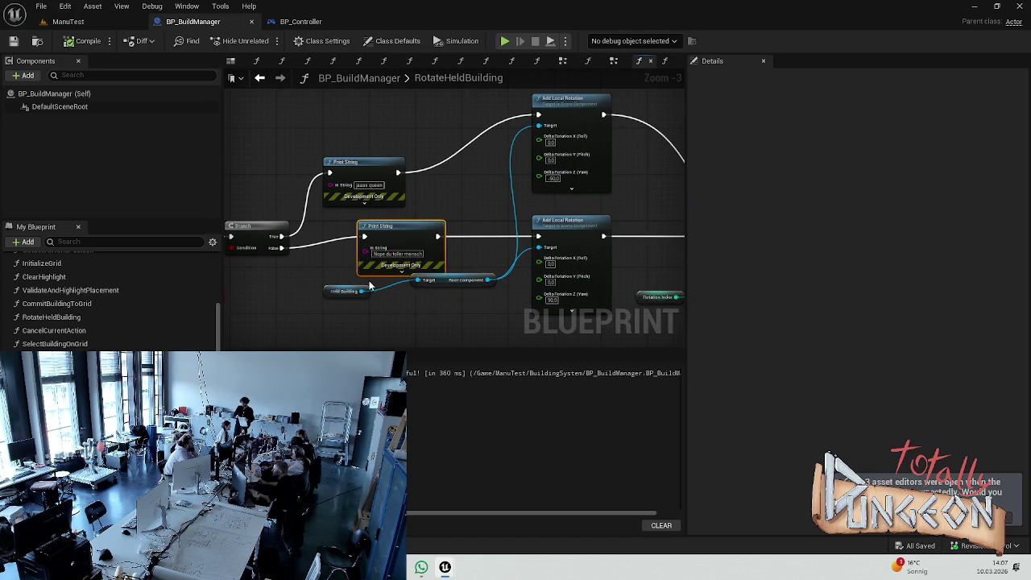
Step: Feed Held Building's Get Display Name into the True and False Print Strings and tidy them
drag(361, 291, 365, 249)
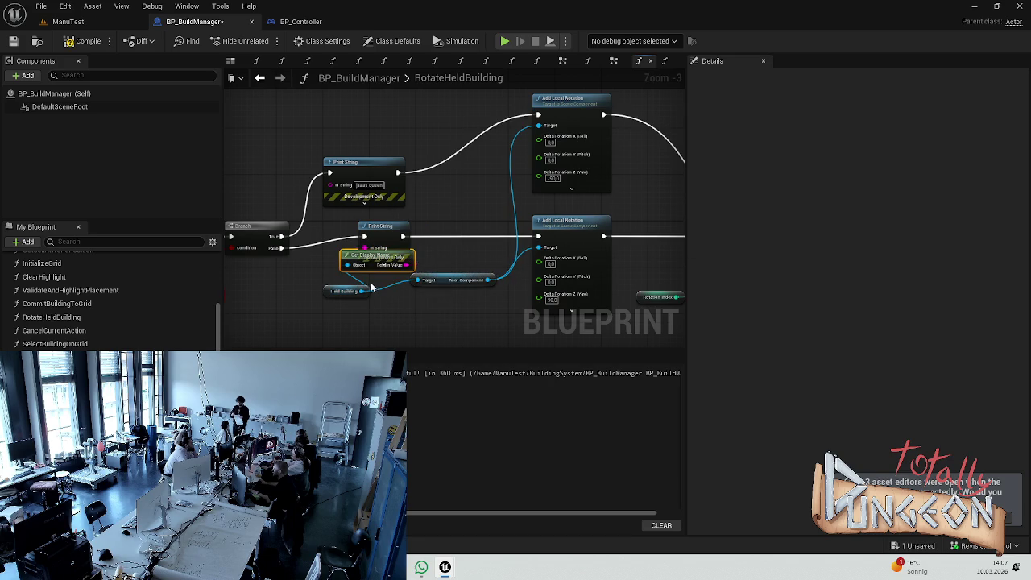
drag(362, 291, 332, 184)
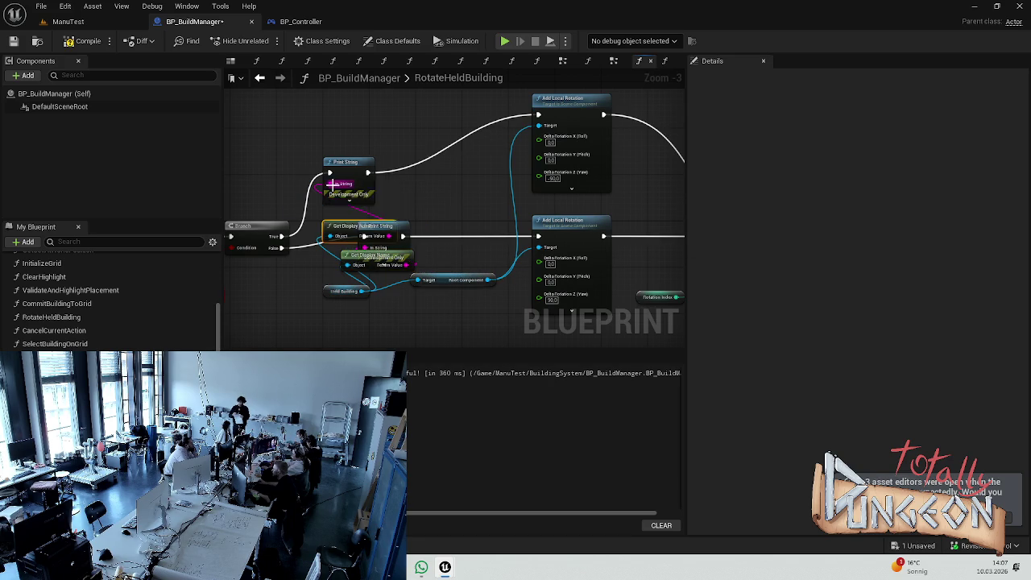
mouse_move(394, 227)
mouse_down()
mouse_move(480, 200)
mouse_move(365, 213)
mouse_up()
drag(347, 170, 411, 130)
drag(348, 207, 371, 173)
drag(375, 246, 450, 228)
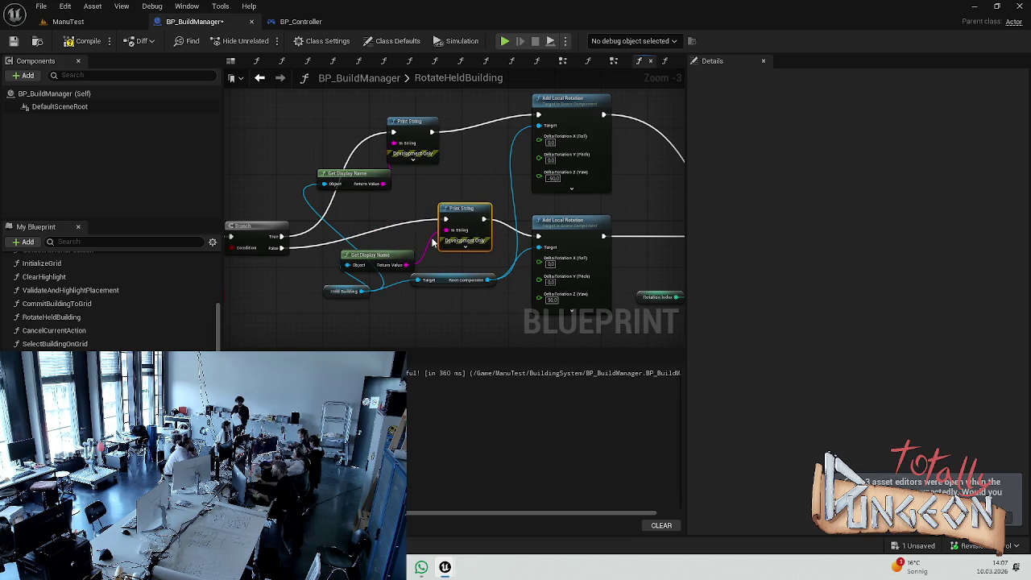
drag(394, 256, 392, 243)
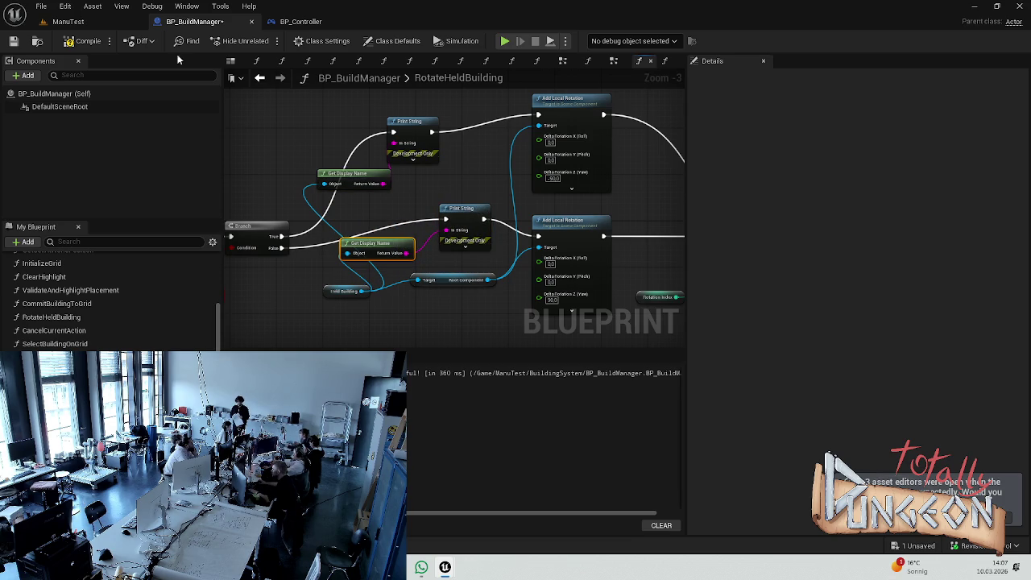
Step: Play-test the ManuTest level, placing two tiles on the grid before stopping
click(93, 24)
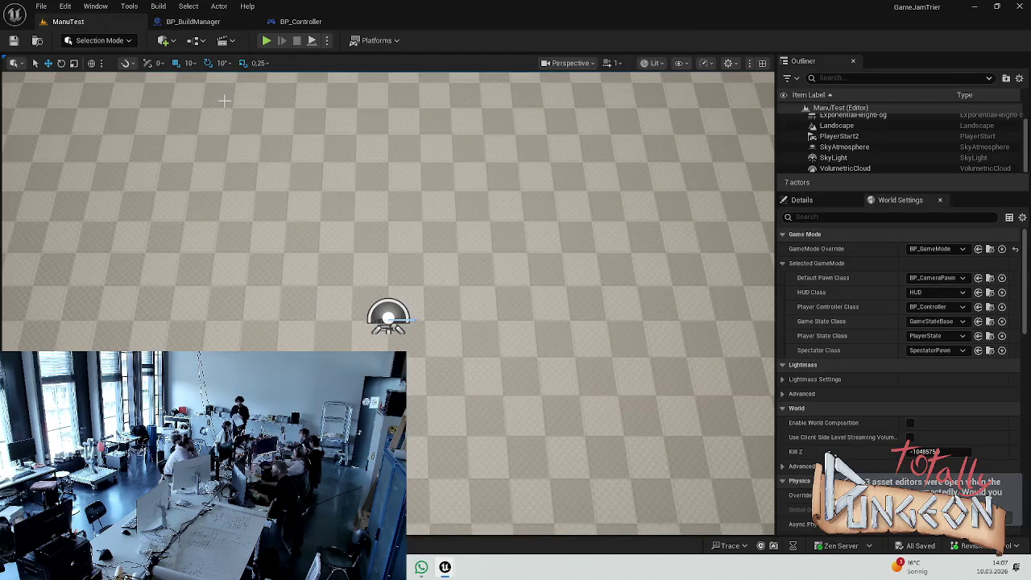
click(268, 41)
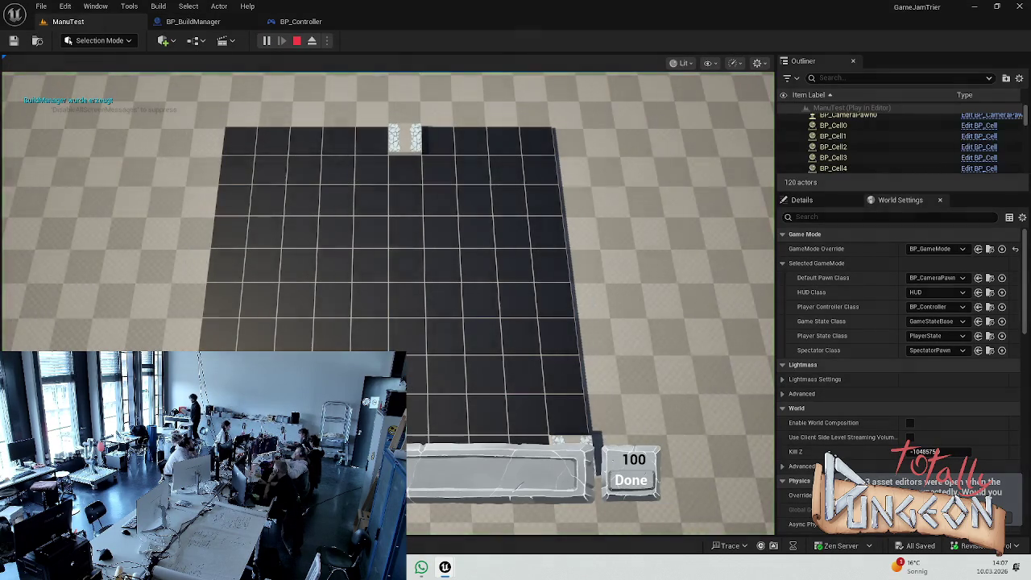
click(370, 264)
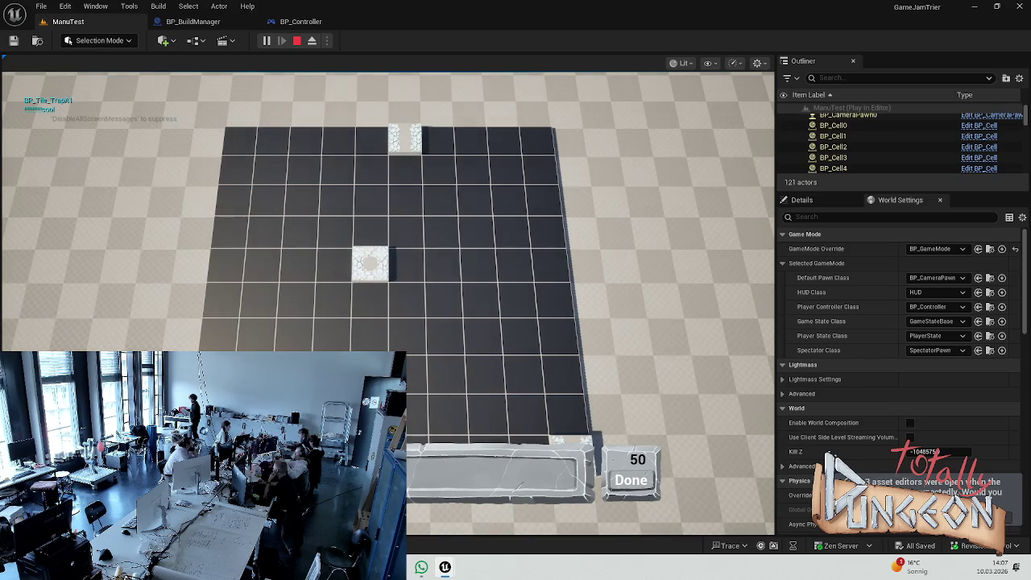
click(457, 270)
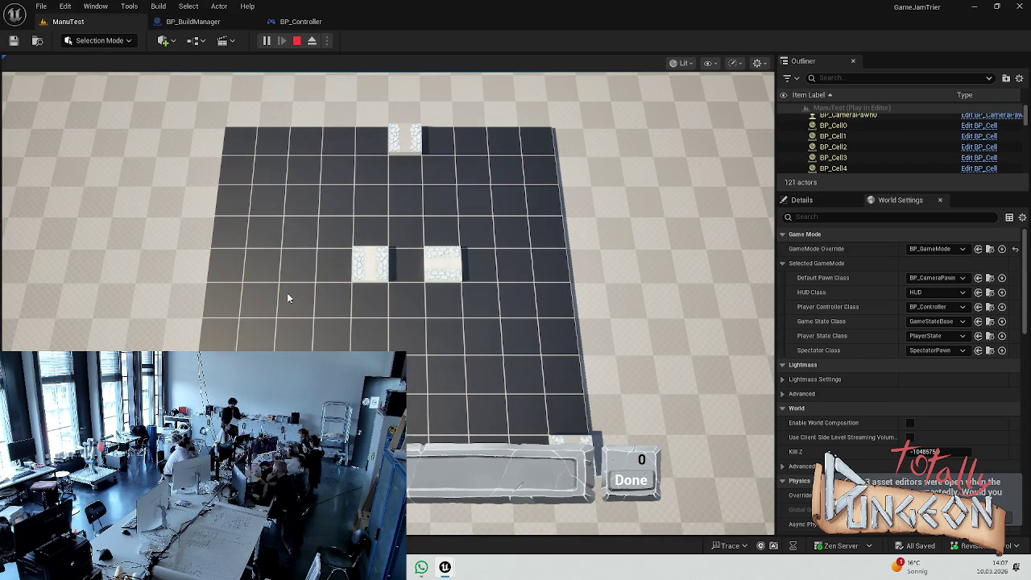
key(Escape)
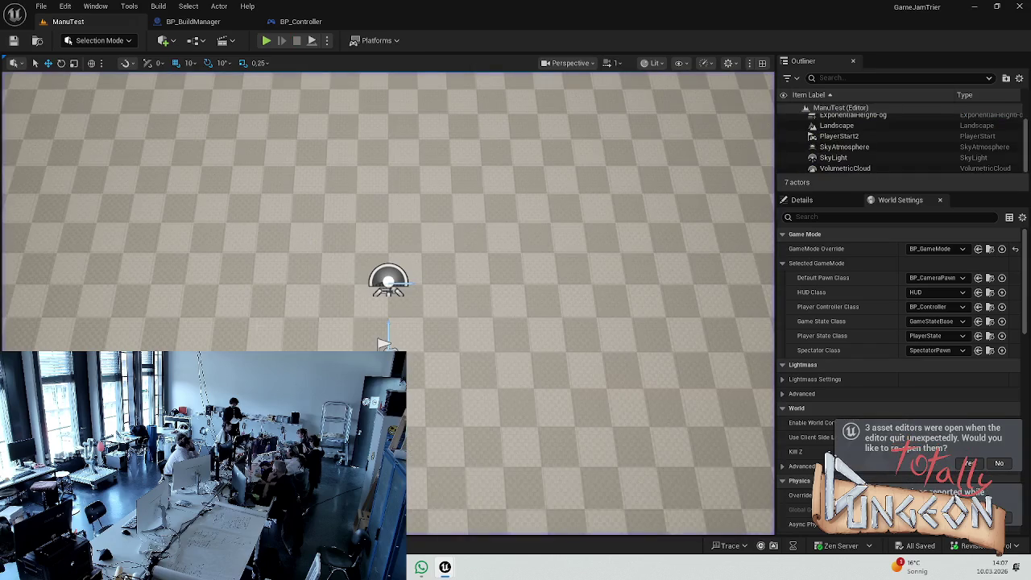
Step: Play-test again, laying a row of five path tiles plus one more tile, then stop
click(265, 42)
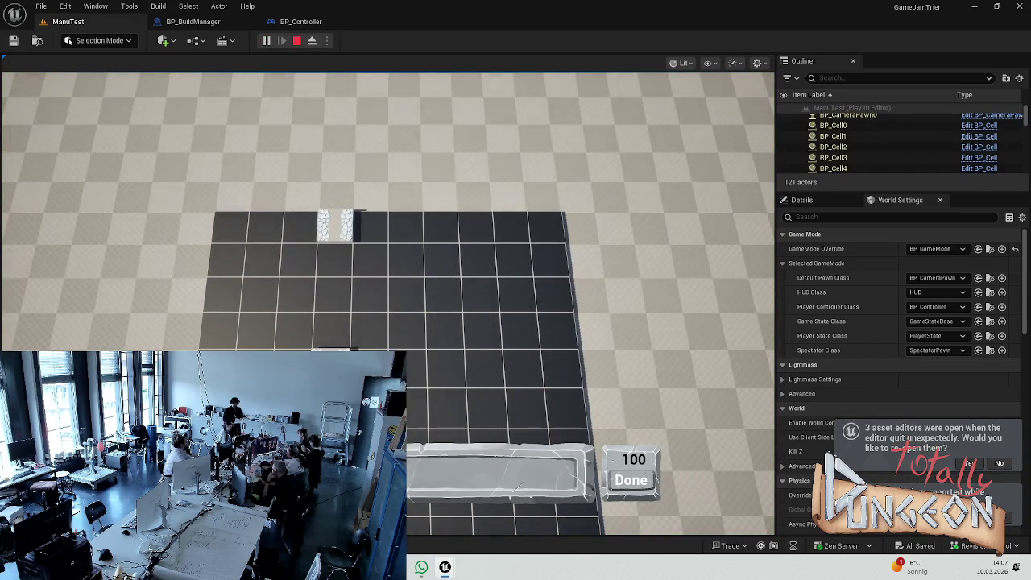
click(369, 331)
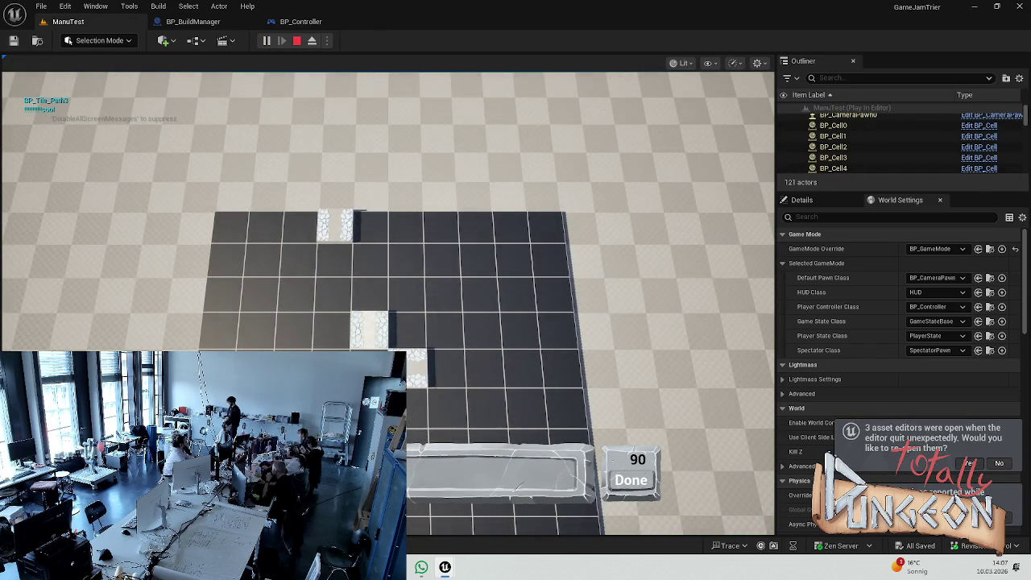
click(450, 337)
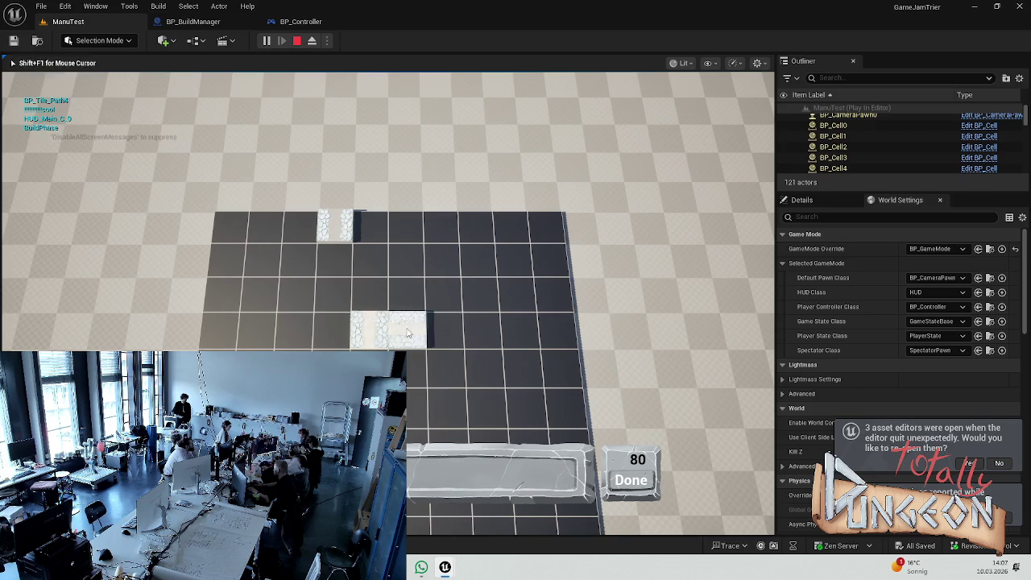
click(483, 336)
click(521, 337)
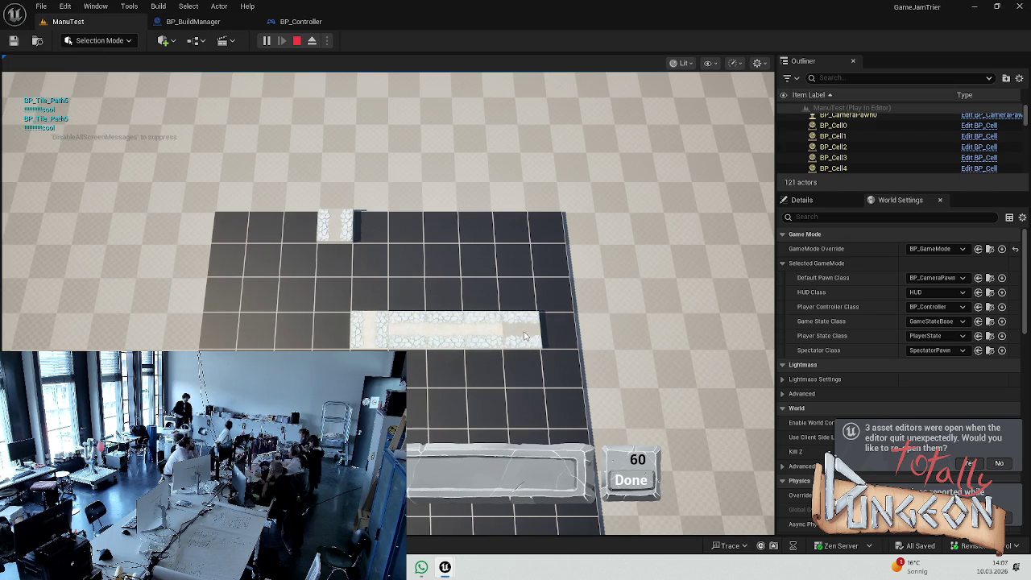
click(547, 339)
click(479, 293)
key(Escape)
Step: Replace Get Display Name with a Root Component Get World Location node, then delete it
click(185, 22)
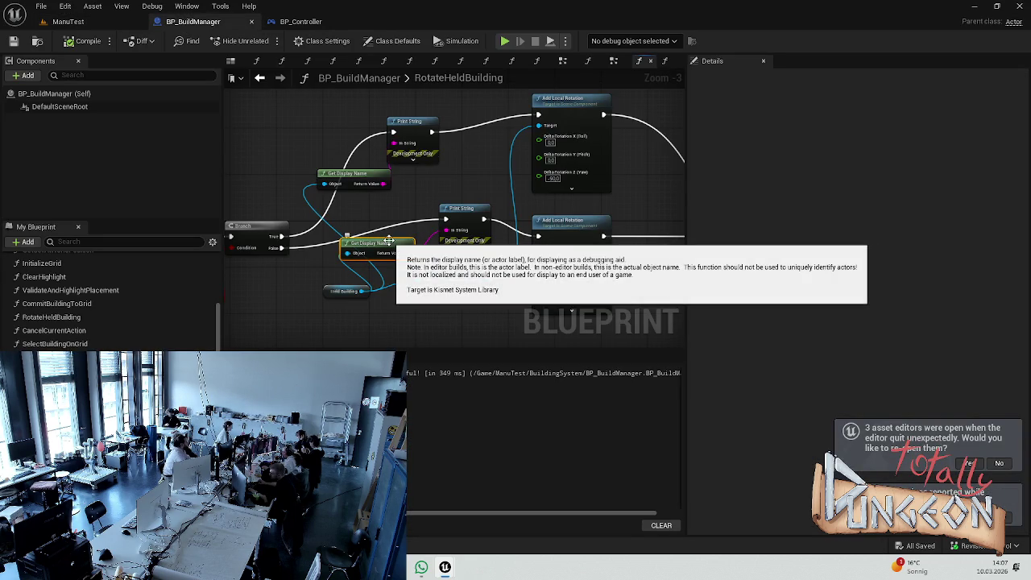
key(Delete)
key(Delete)
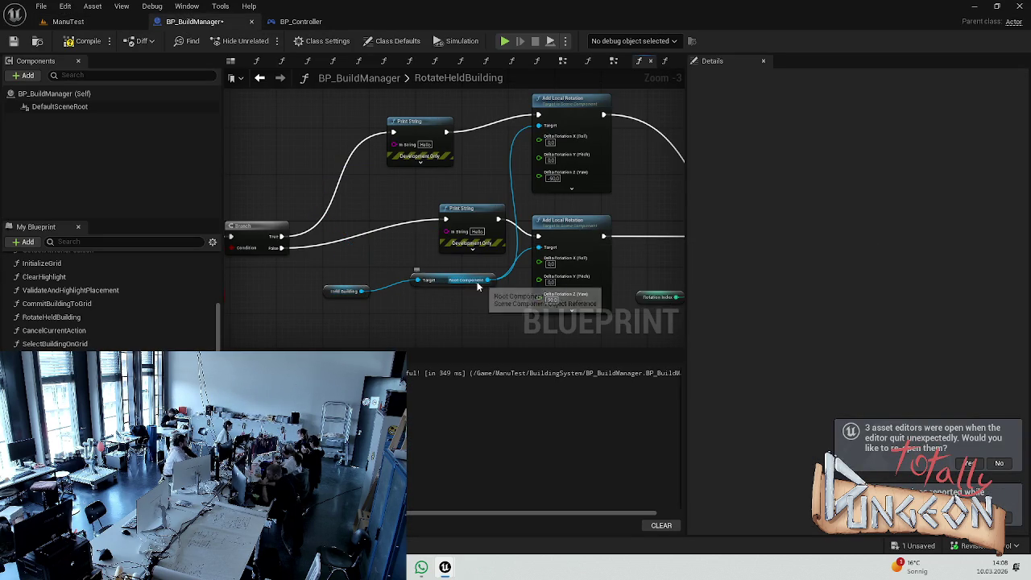
mouse_move(488, 281)
mouse_down()
mouse_move(339, 233)
mouse_move(392, 247)
mouse_move(380, 242)
mouse_up()
text(get ro)
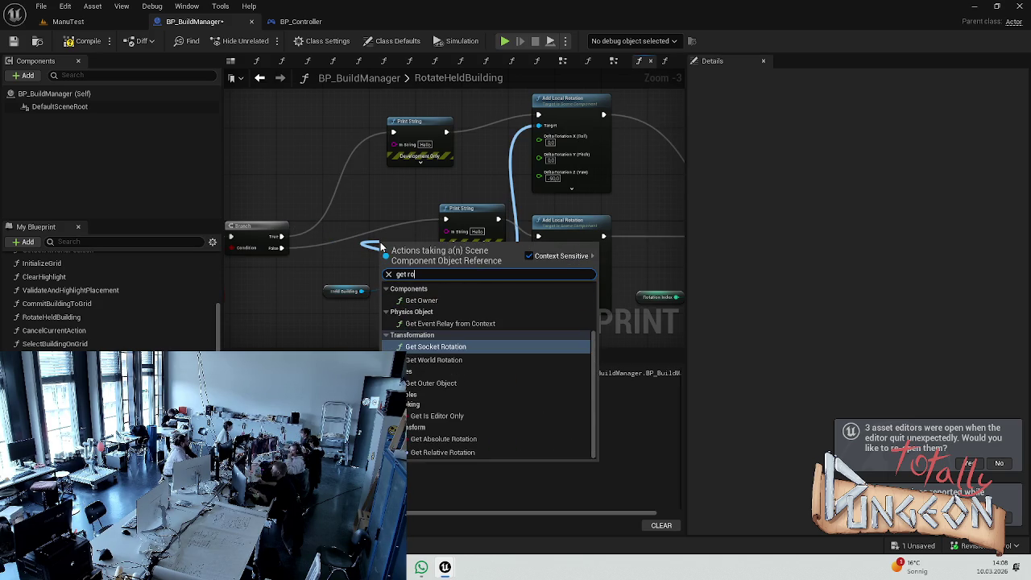
key(BackSpace)
key(BackSpace)
text(loc)
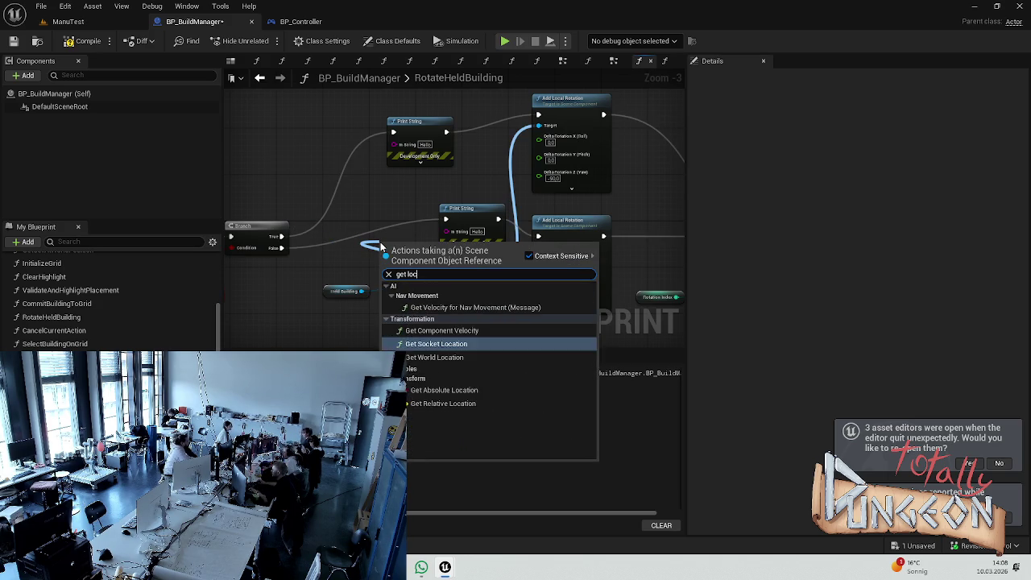
text(a)
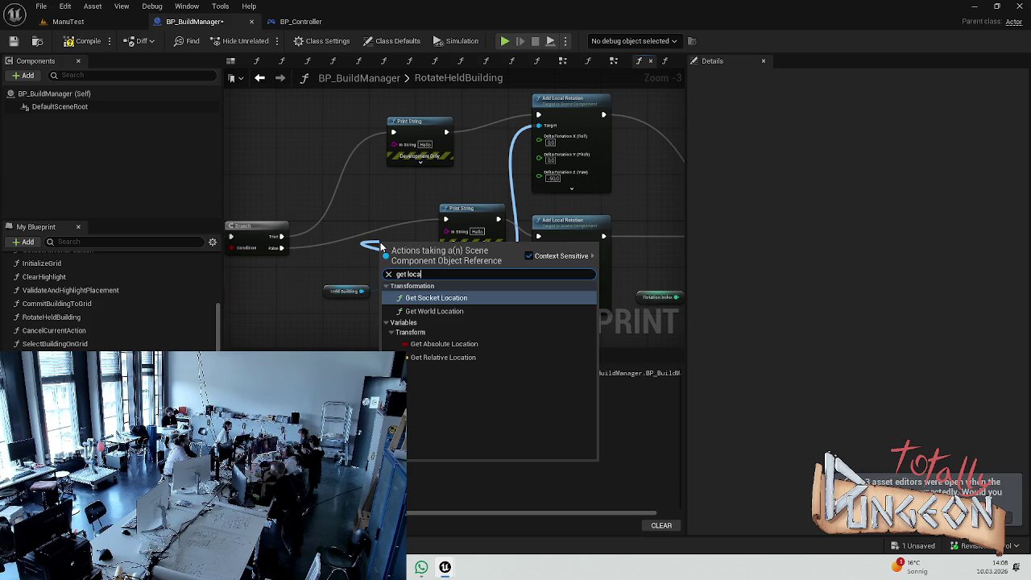
key(Down)
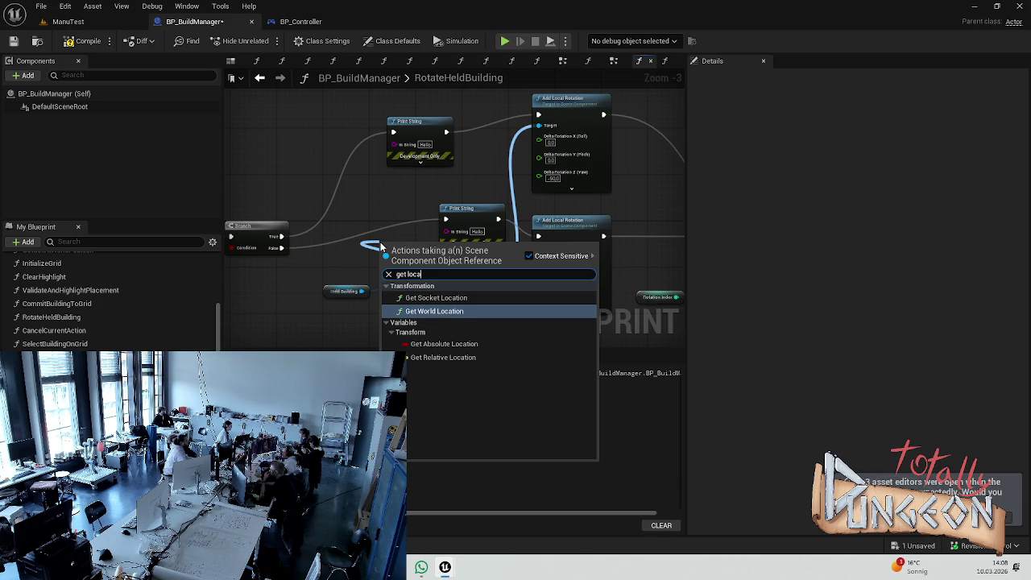
key(Return)
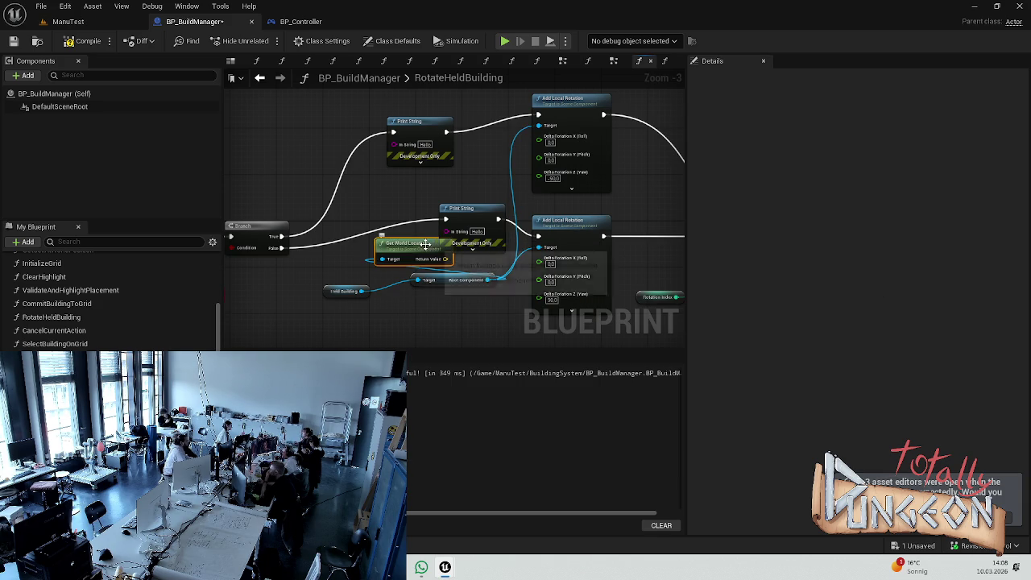
drag(431, 244, 378, 226)
right_click(390, 248)
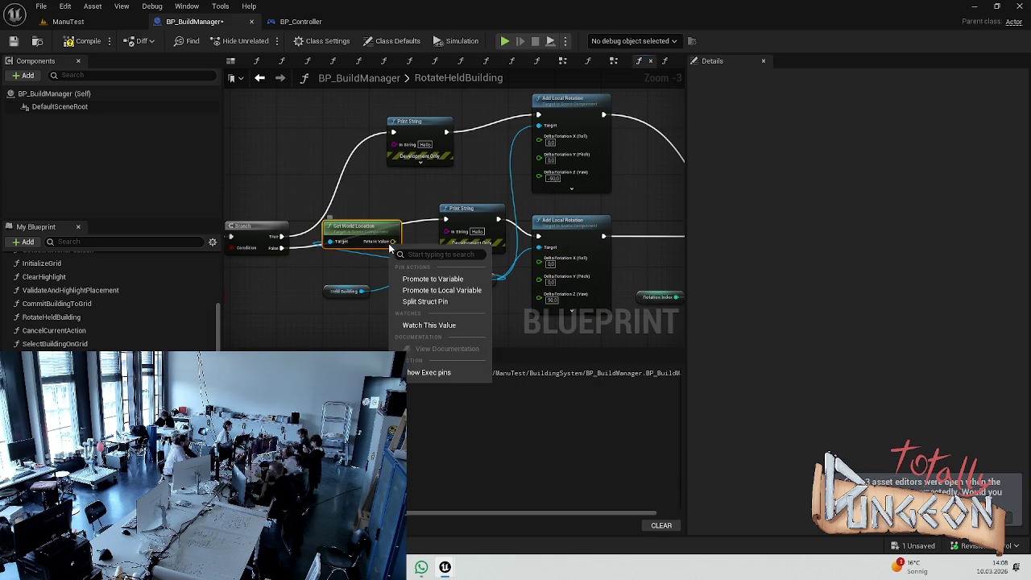
click(356, 230)
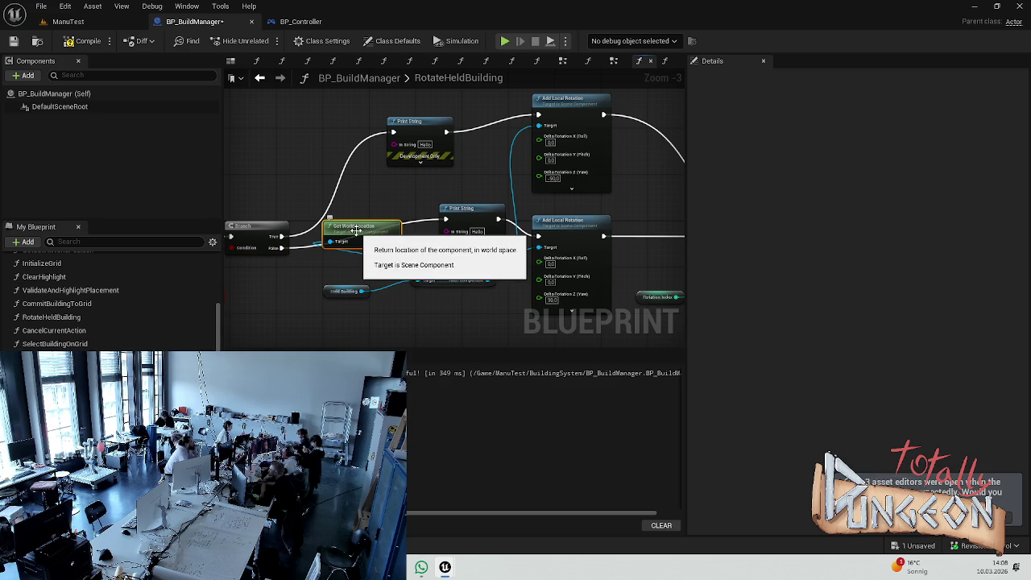
key(Delete)
Step: Wire Root Component's Relative Rotation into Print String's In String, then compile and save
mouse_move(490, 281)
mouse_down()
mouse_move(355, 240)
mouse_move(363, 241)
mouse_up()
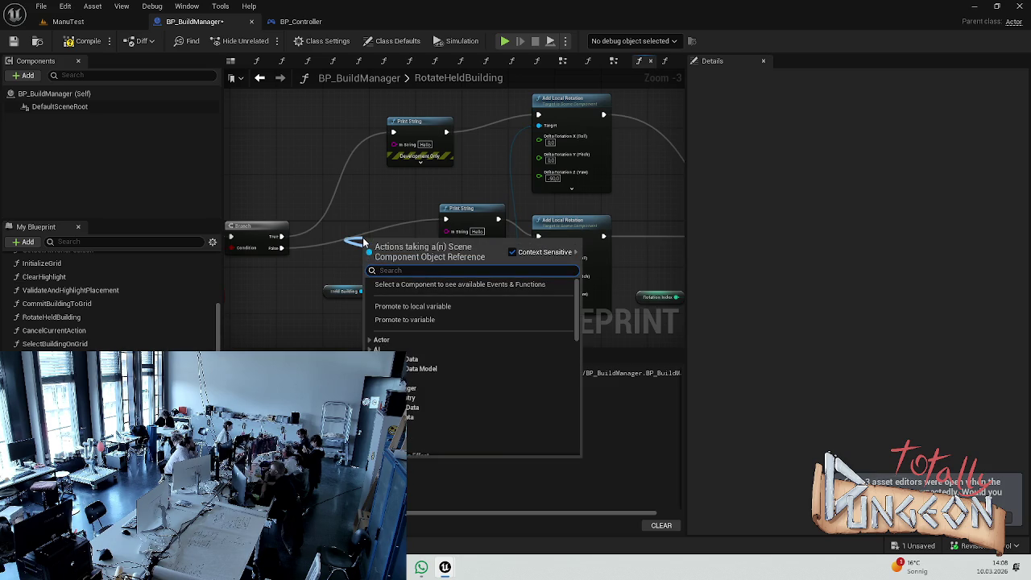
text(get ro)
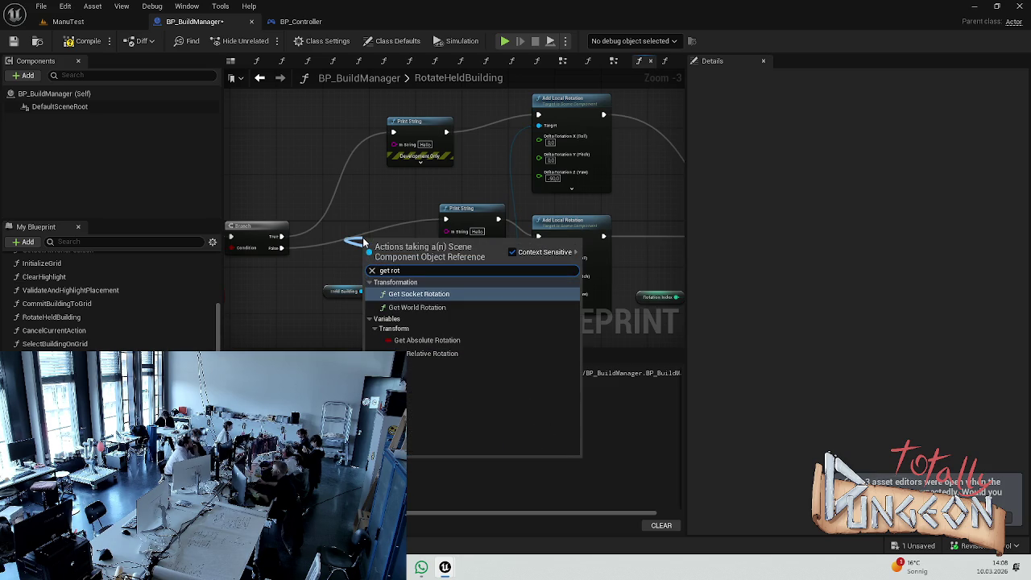
text(t)
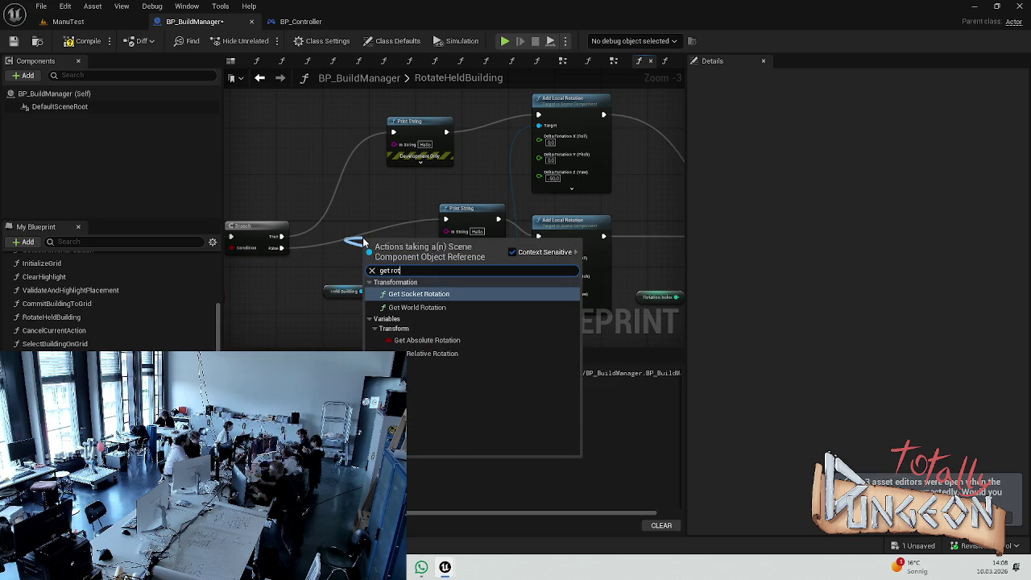
key(Down)
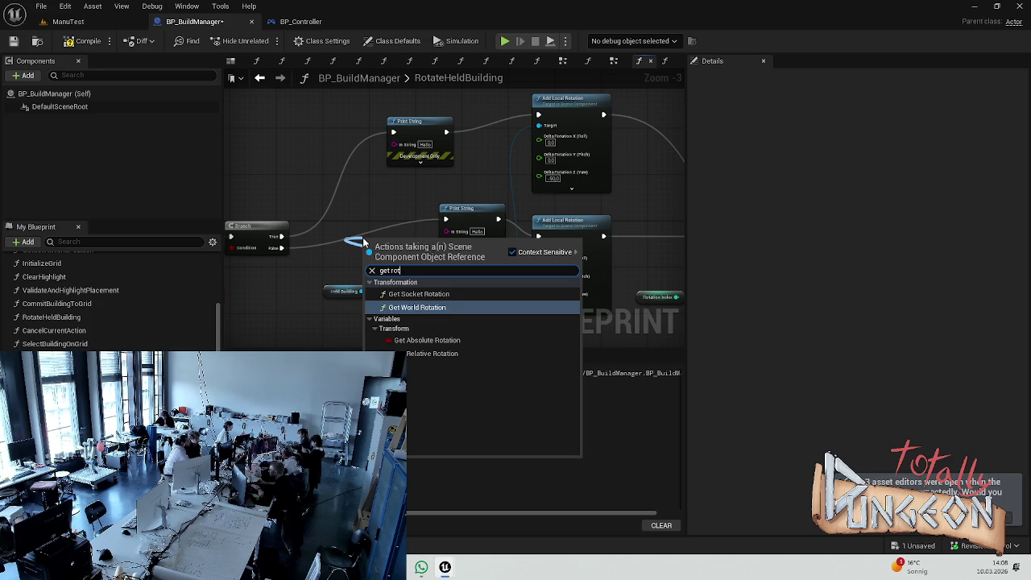
key(Down)
key(Down)
key(Down)
key(Return)
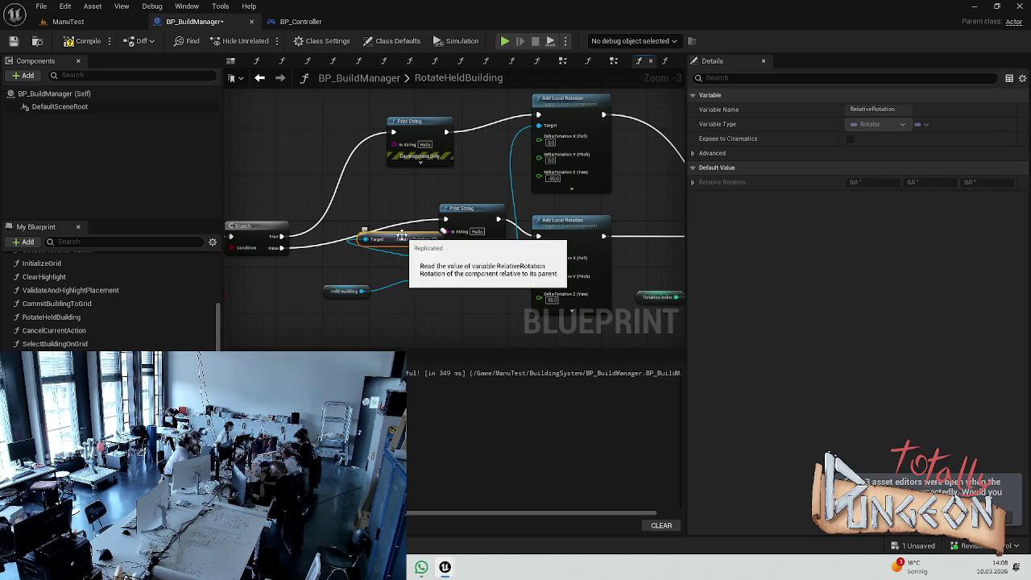
mouse_move(386, 236)
mouse_down()
mouse_move(364, 225)
mouse_move(448, 232)
mouse_move(395, 145)
mouse_up()
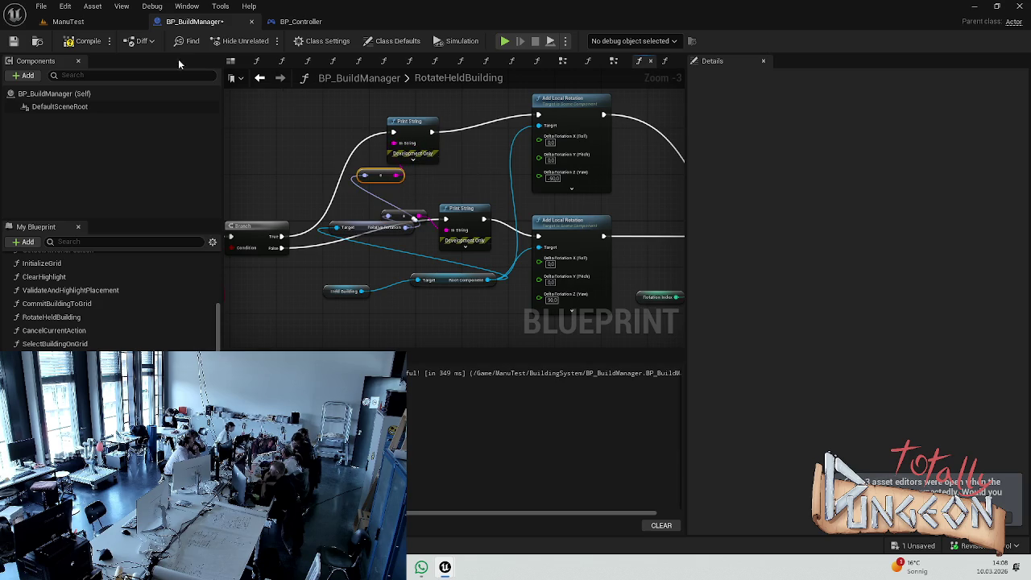
click(89, 41)
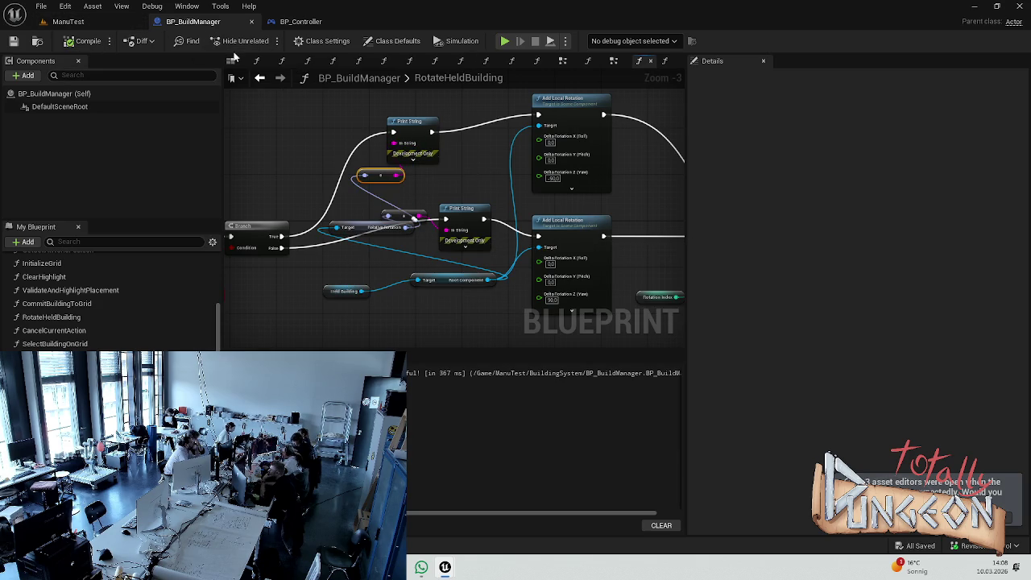
click(84, 23)
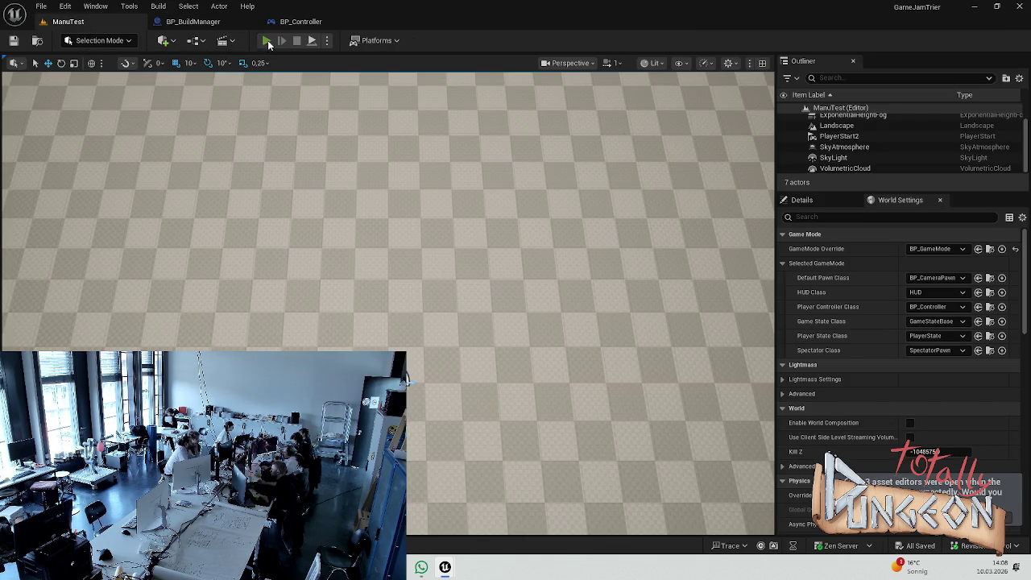
Step: Play-test and place ten building tiles around the grid until the budget hits 0, then stop
click(267, 41)
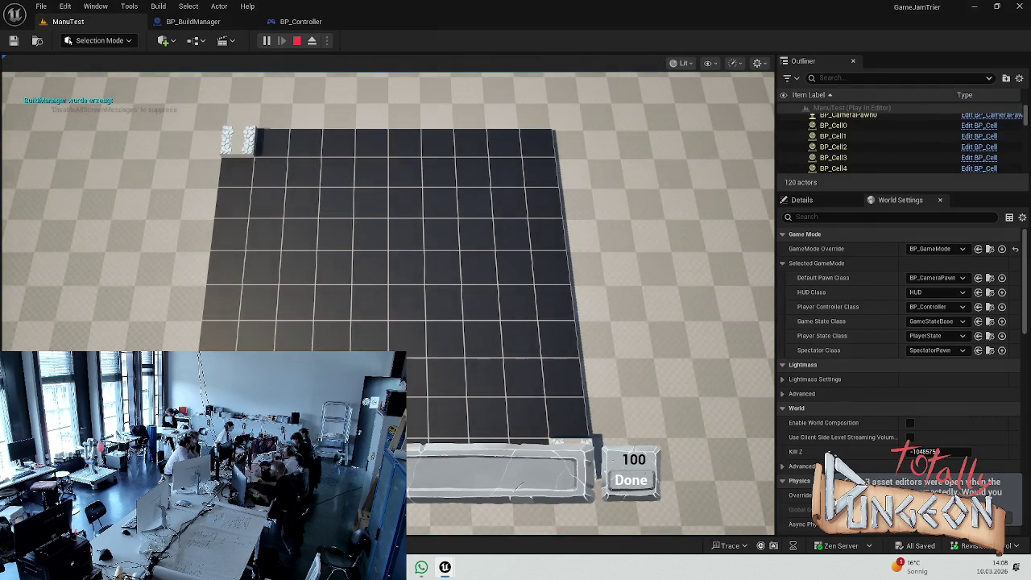
click(407, 266)
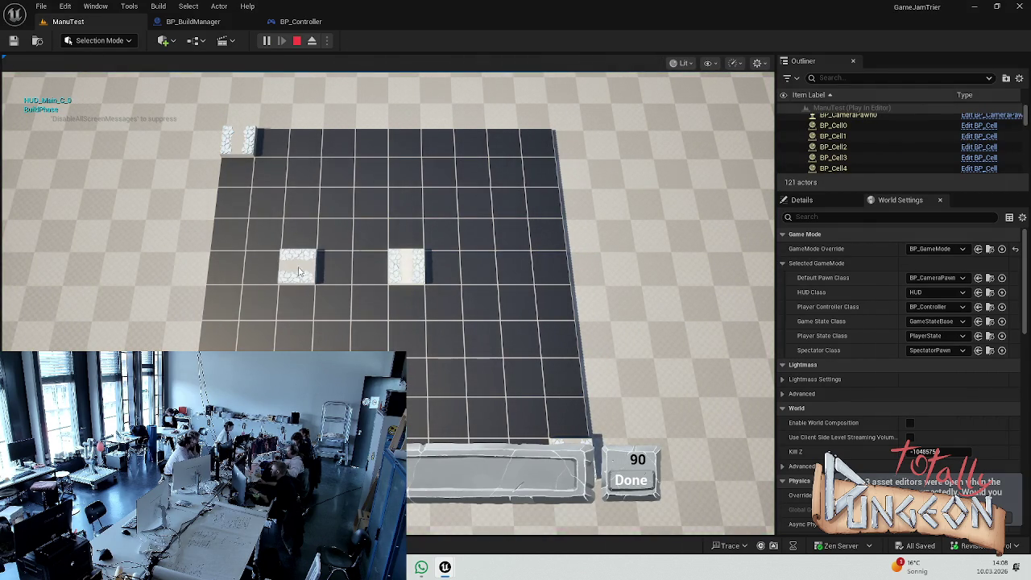
click(321, 276)
click(334, 234)
click(370, 202)
click(445, 205)
click(477, 232)
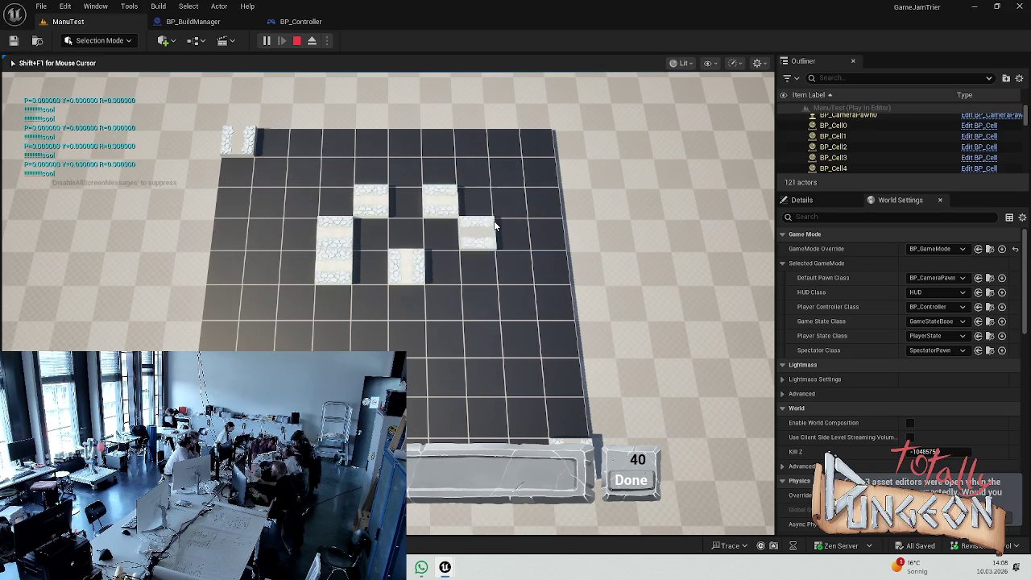
click(481, 302)
click(367, 334)
click(255, 335)
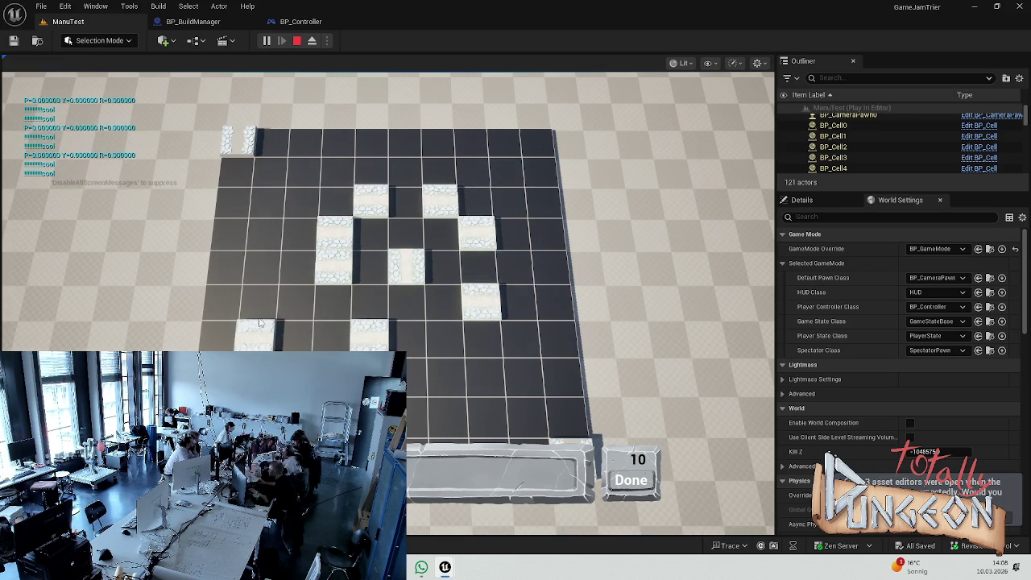
click(259, 300)
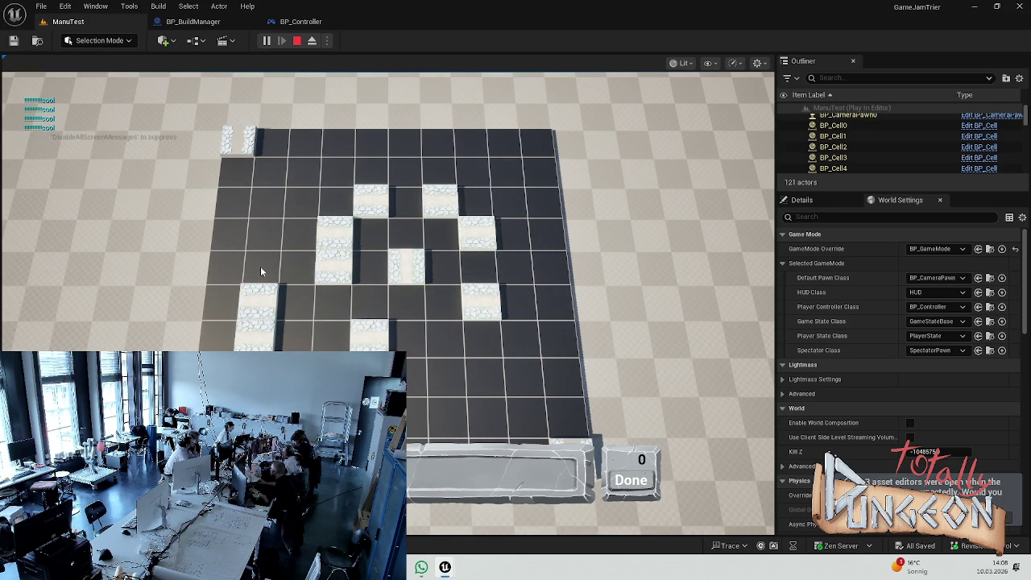
key(Escape)
click(181, 21)
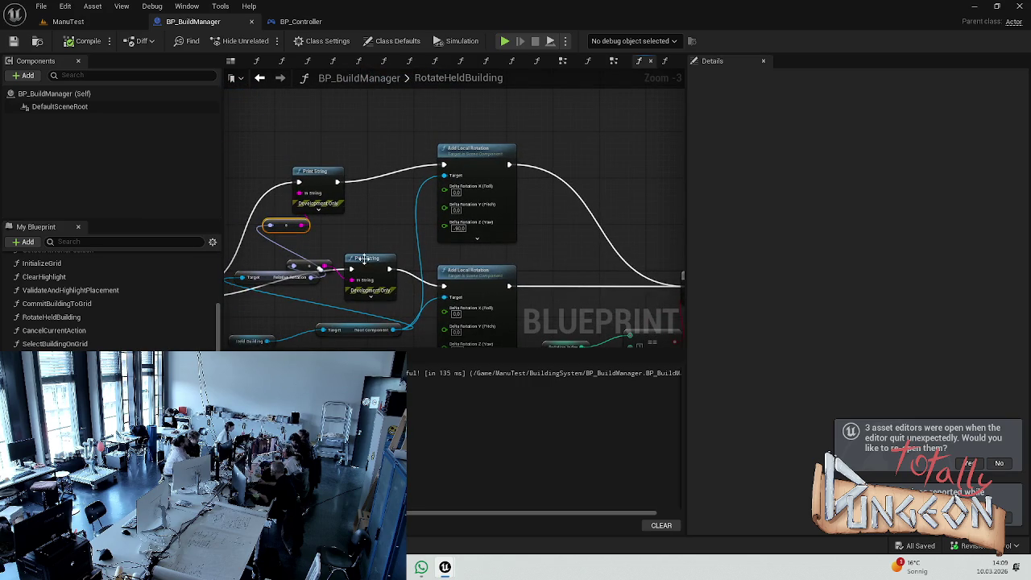
Step: Duplicate the two Print String nodes and position the copies beside the rotation nodes
ctrl+click(337, 203)
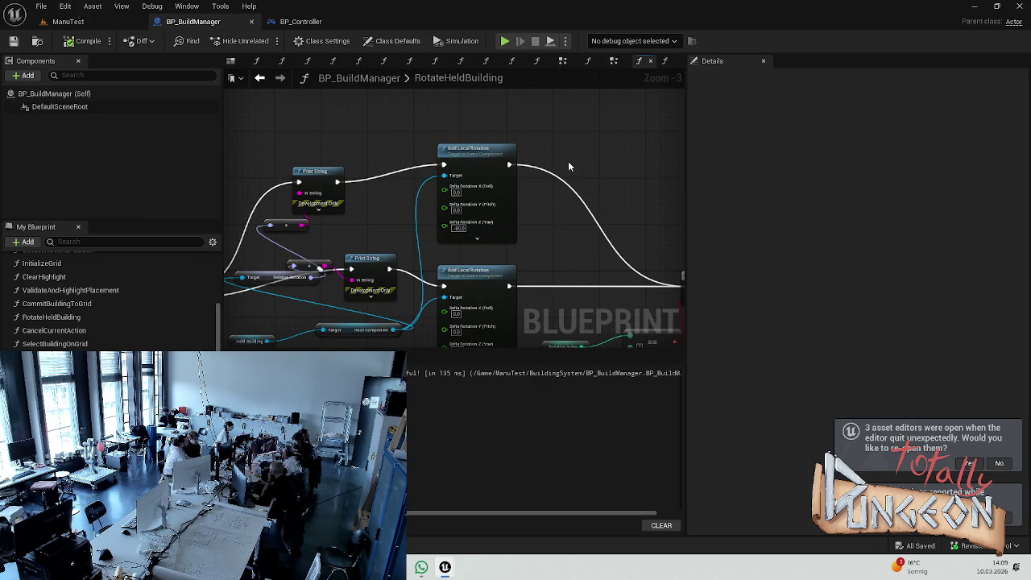
key(ctrl+c)
key(ctrl+v)
drag(632, 216, 610, 231)
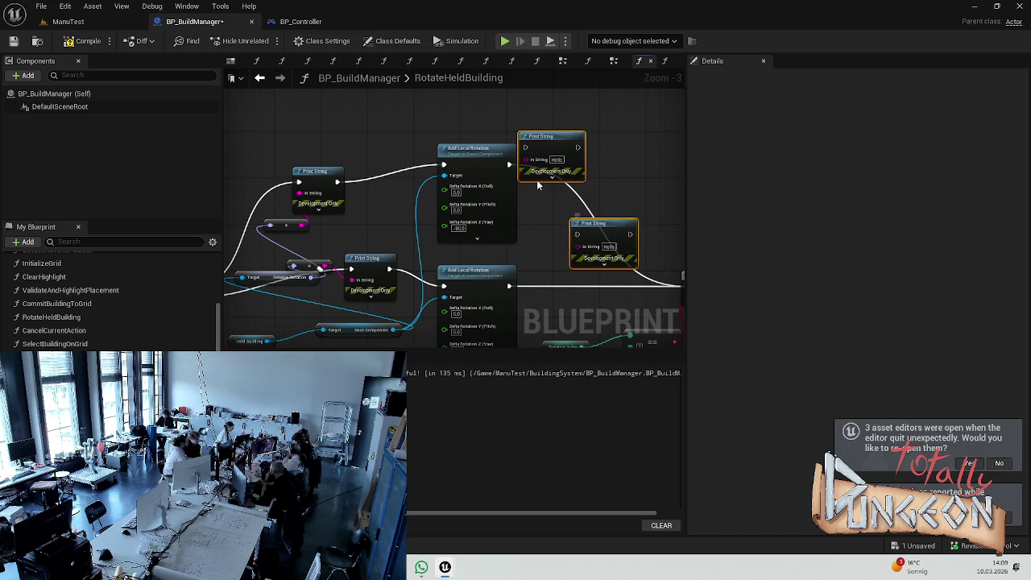
mouse_move(568, 145)
mouse_down()
mouse_move(621, 164)
mouse_move(585, 180)
mouse_move(625, 164)
mouse_move(614, 167)
mouse_up()
Step: Insert each copy between its Add Local Rotation and the Branch, printing the rotation value
mouse_move(515, 163)
mouse_down()
mouse_move(573, 173)
mouse_move(615, 207)
mouse_up()
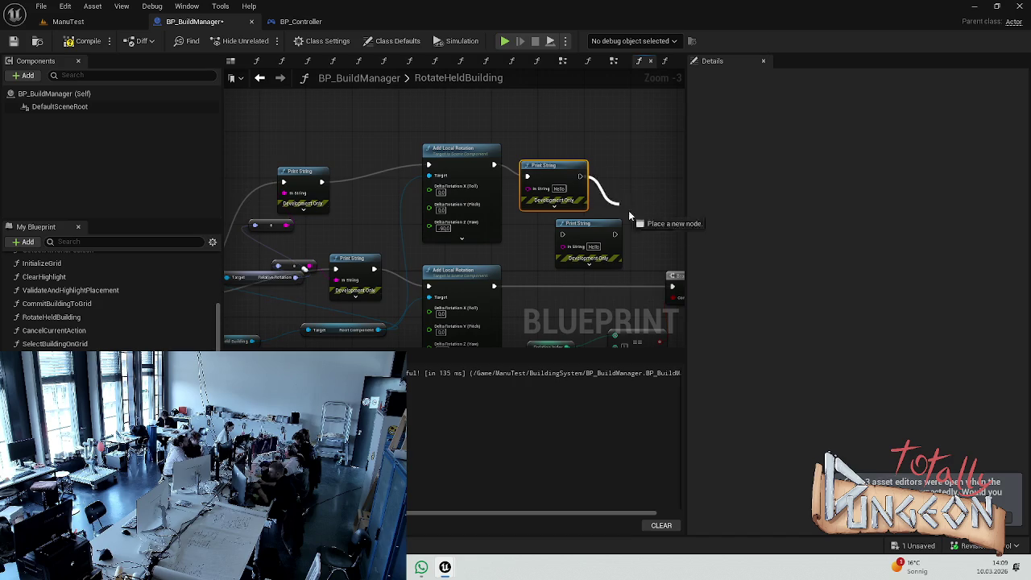
mouse_move(668, 276)
mouse_down()
mouse_move(657, 289)
mouse_move(620, 283)
mouse_move(612, 297)
mouse_up()
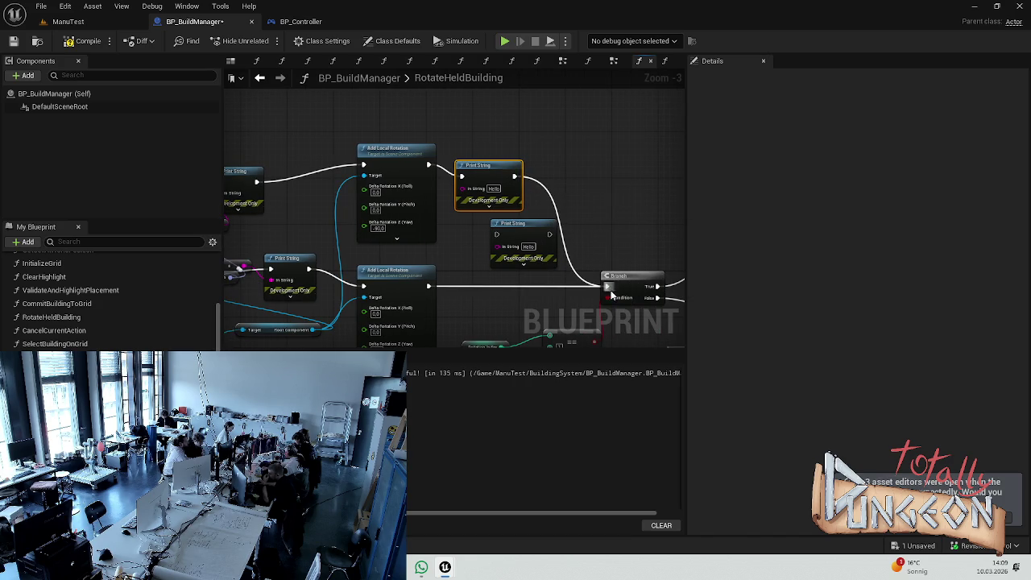
mouse_move(429, 286)
mouse_down()
mouse_move(444, 292)
mouse_move(496, 234)
mouse_move(609, 287)
mouse_up()
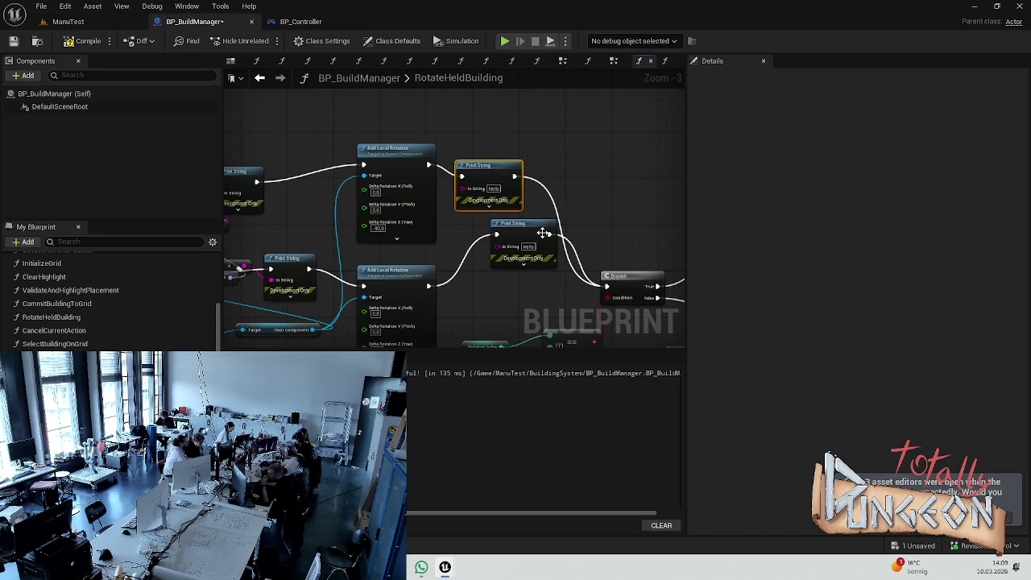
drag(540, 241, 532, 270)
drag(304, 240, 440, 169)
drag(378, 213, 633, 218)
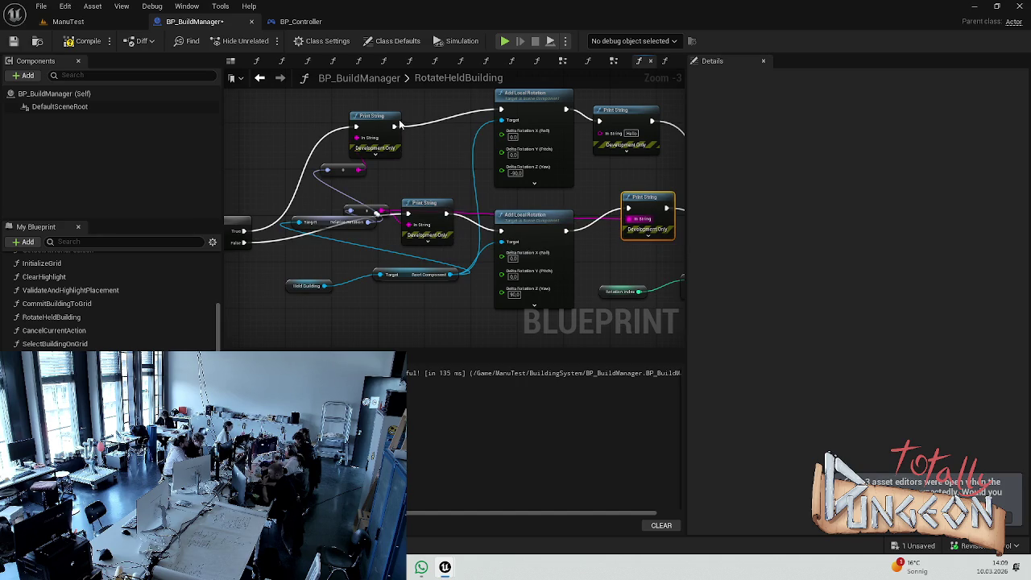
key(super+d)
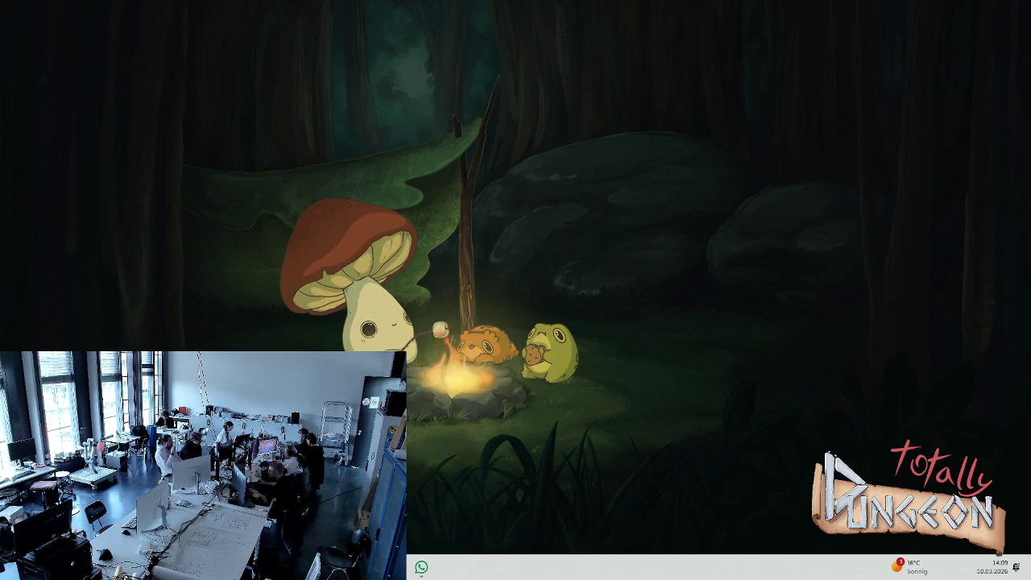
Step: Open and dismiss the Start menu, then bring up the Content Drawer in the relaunched editor
key(super)
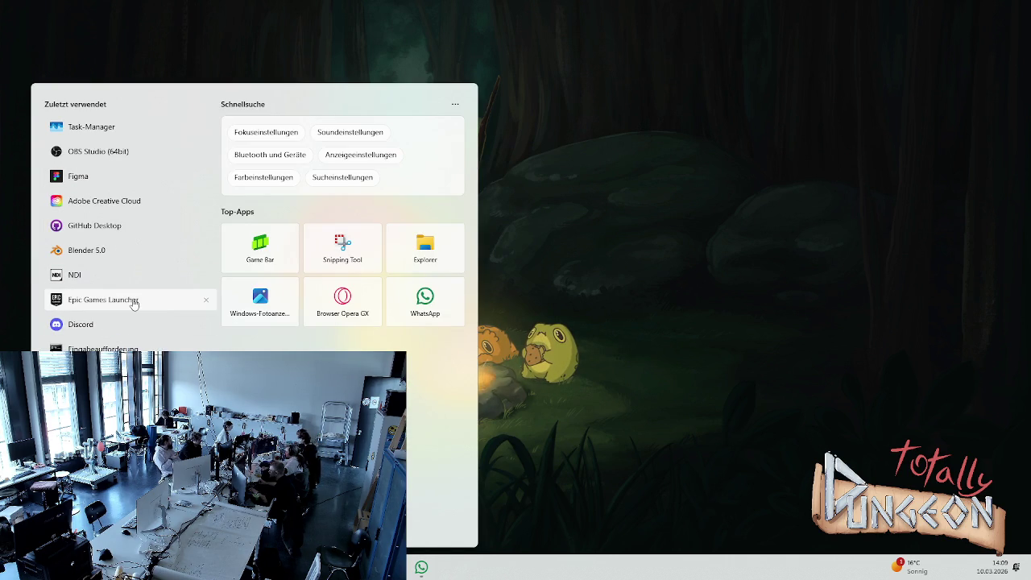
key(Escape)
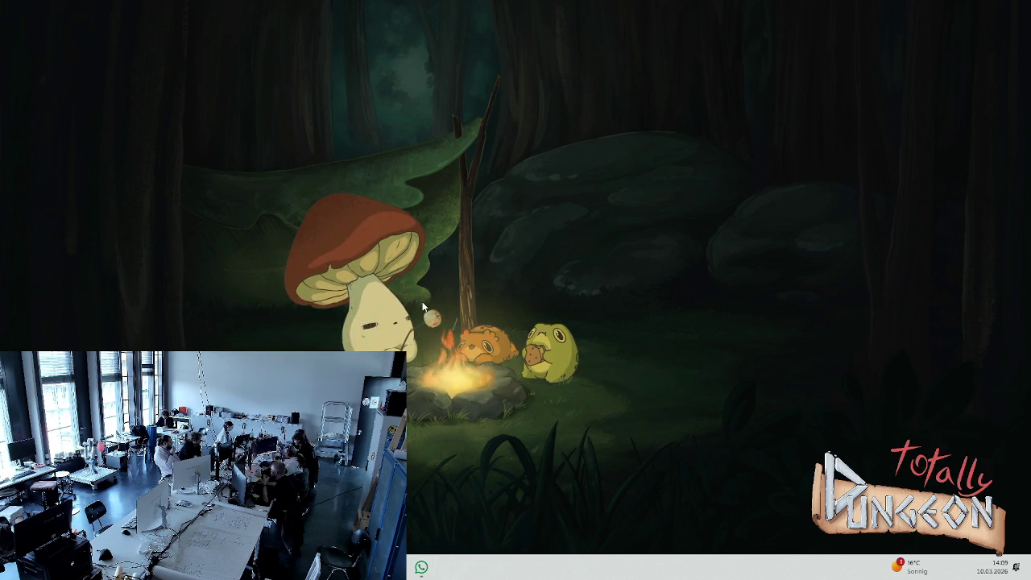
key(Escape)
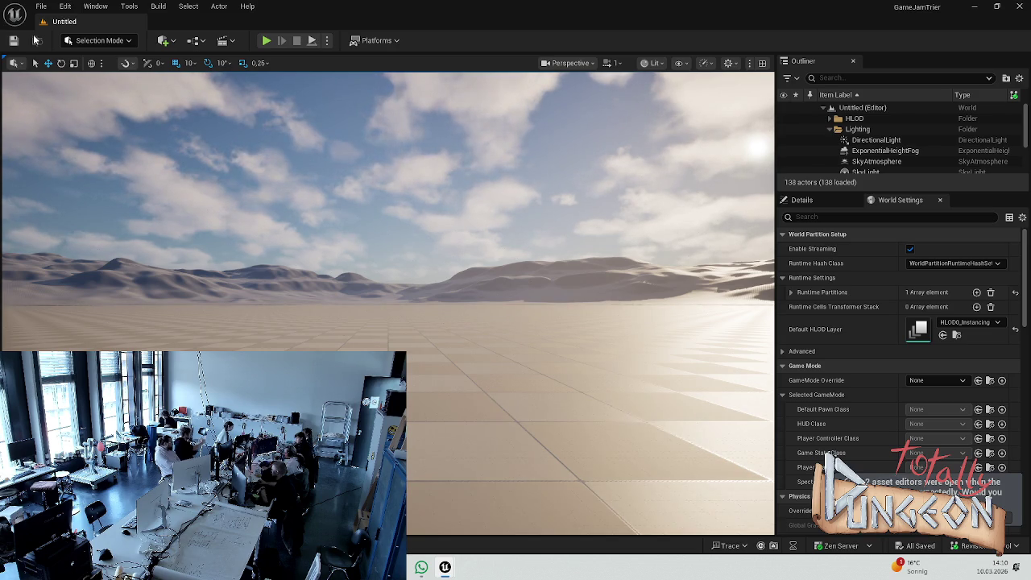
key(ctrl+space)
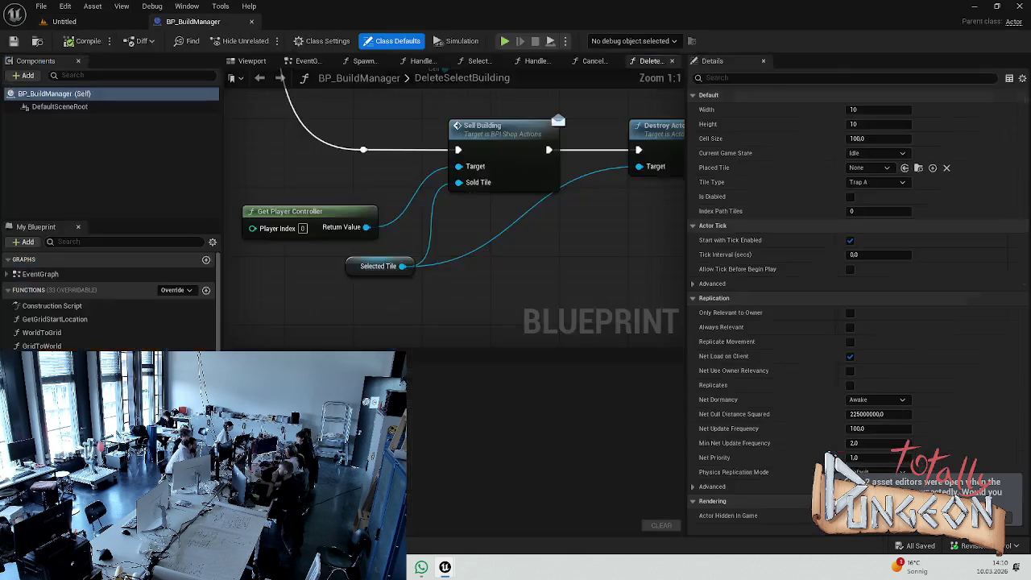
Step: Save the unsaved PathCurved1 asset with Save Selected
key(ctrl+space)
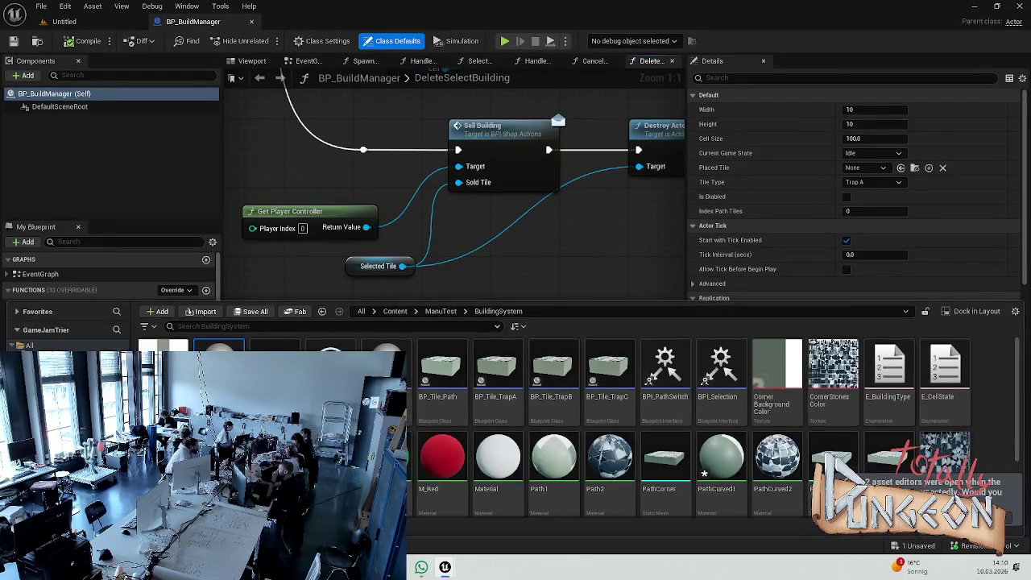
key(ctrl+shift+s)
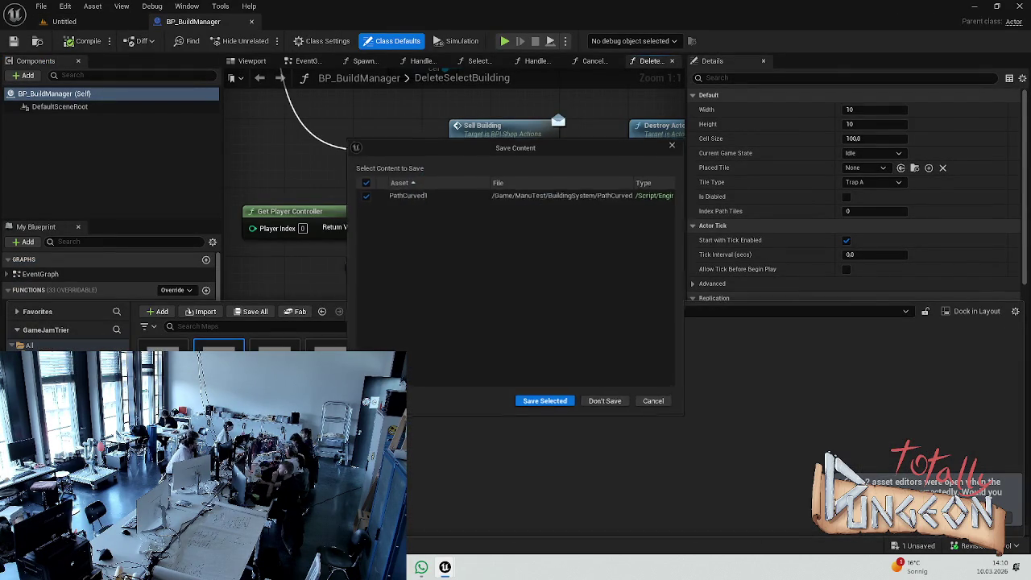
click(547, 406)
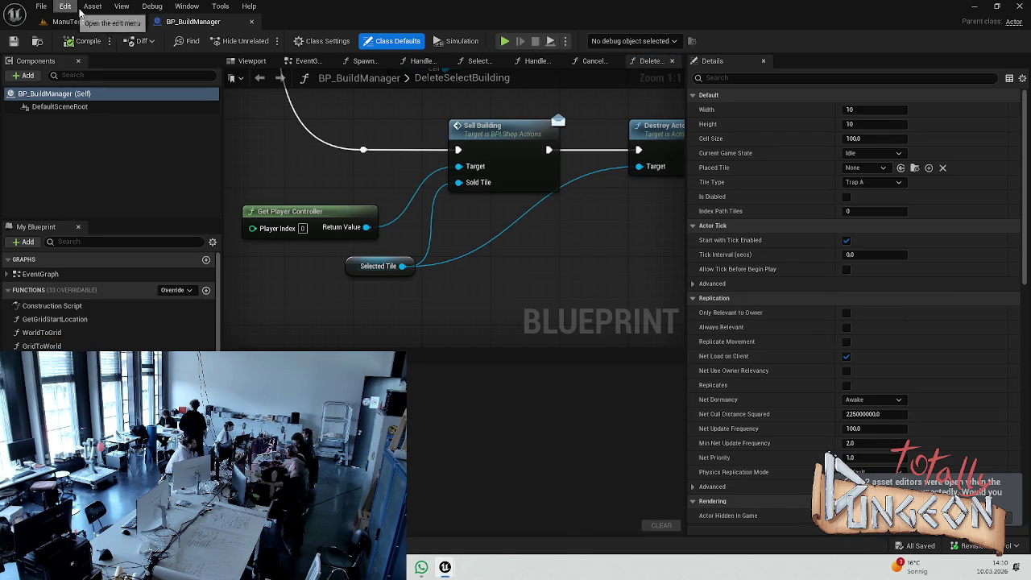
Step: Browse the Edit, Asset and Window menus without choosing any command
click(121, 7)
mouse_move(92, 6)
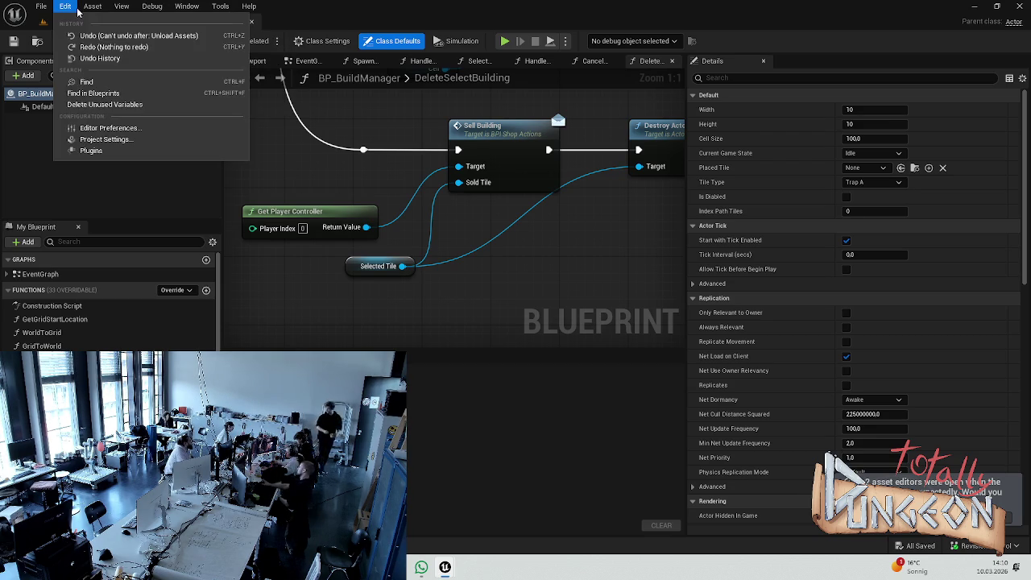
click(22, 5)
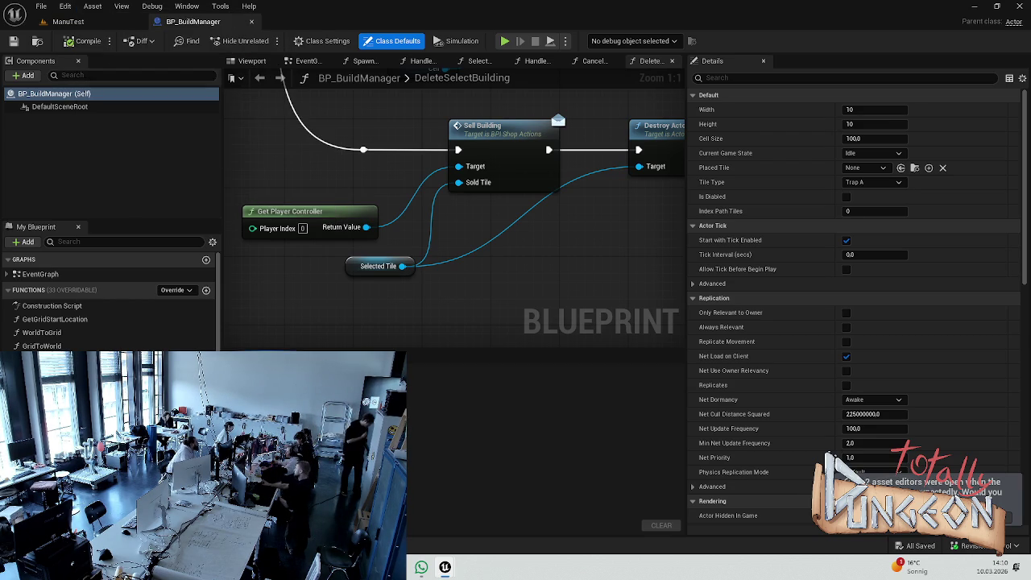
click(66, 6)
mouse_move(91, 7)
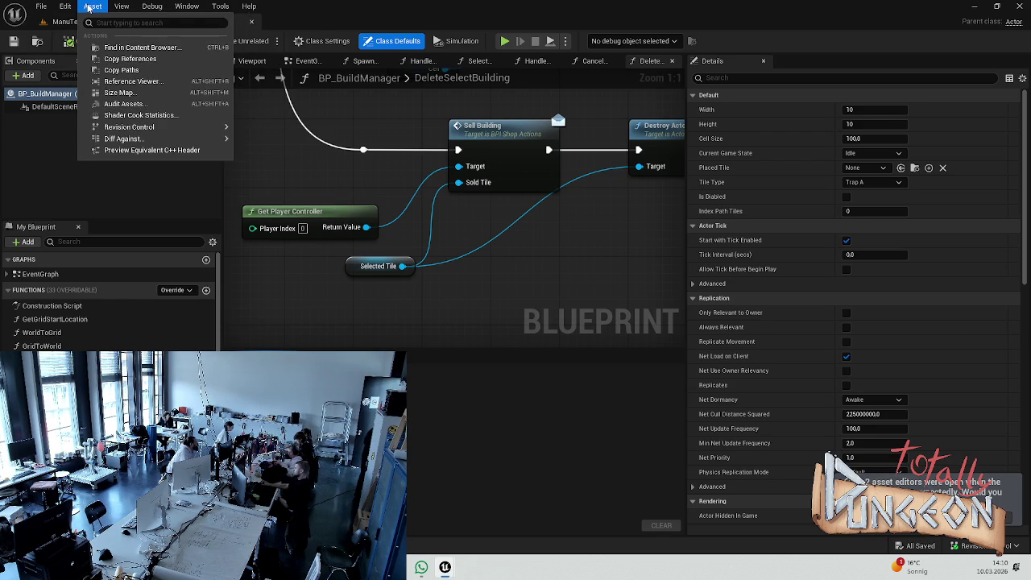
click(974, 5)
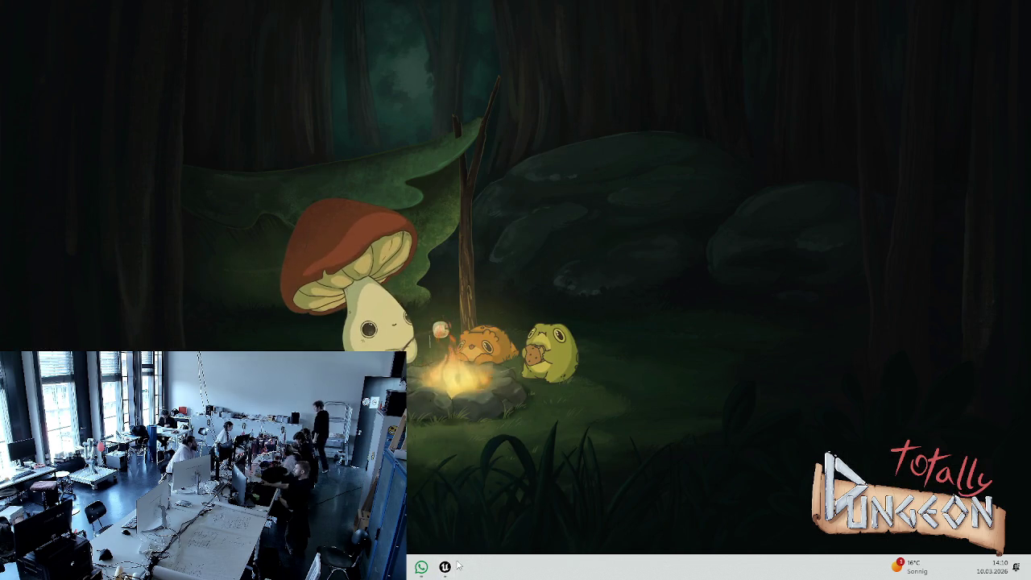
click(445, 567)
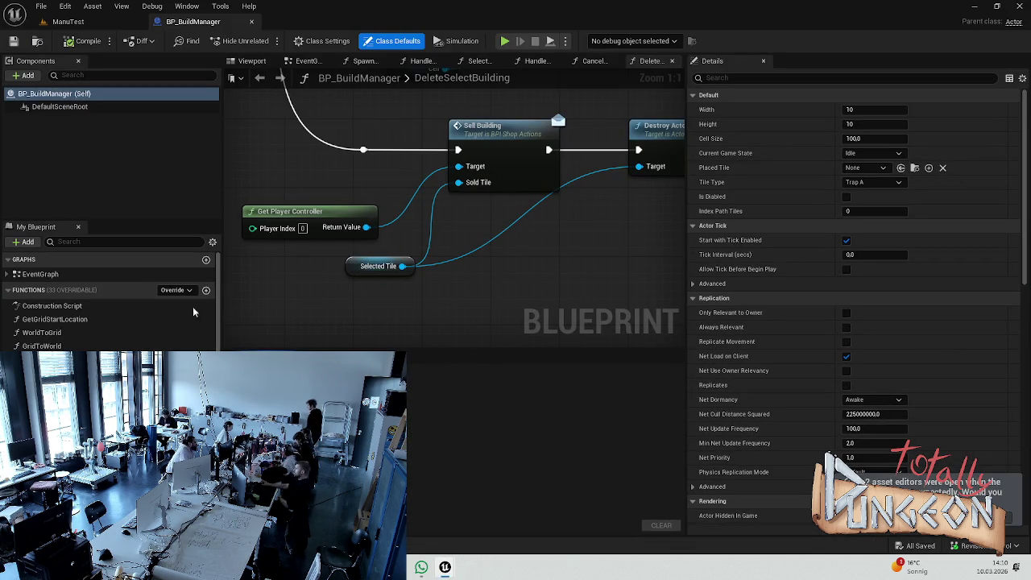
click(65, 5)
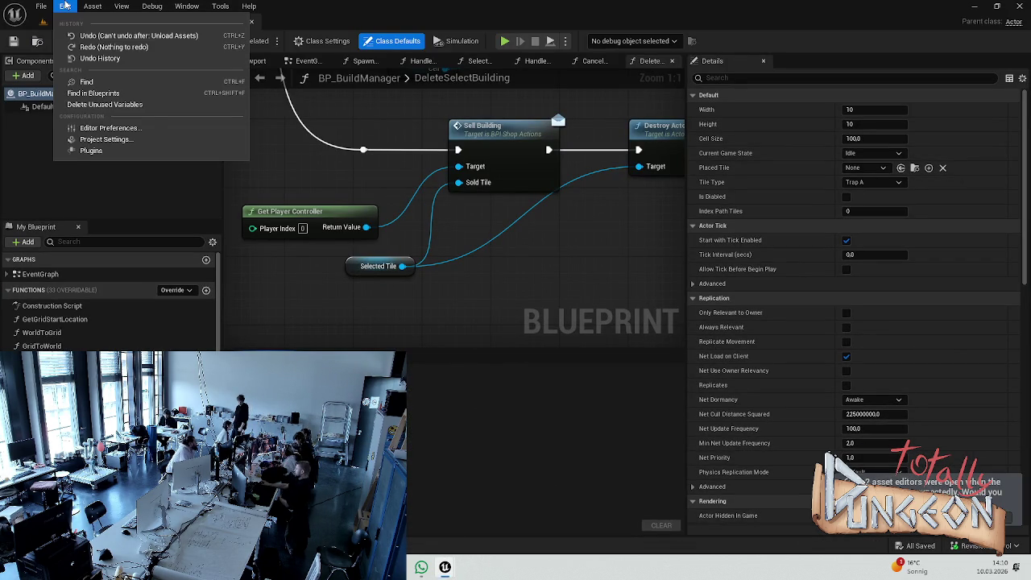
mouse_move(87, 7)
mouse_move(187, 7)
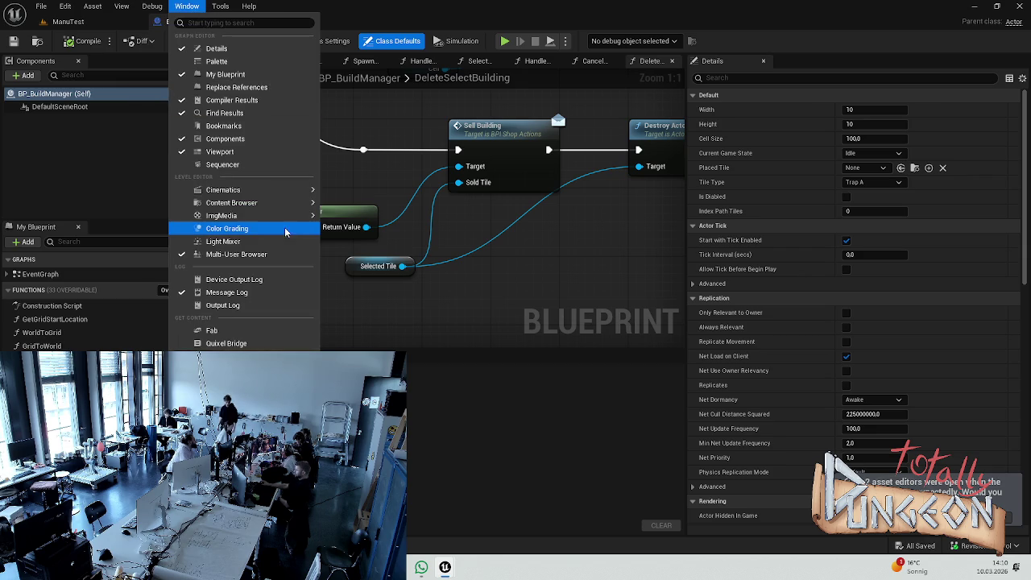
click(269, 254)
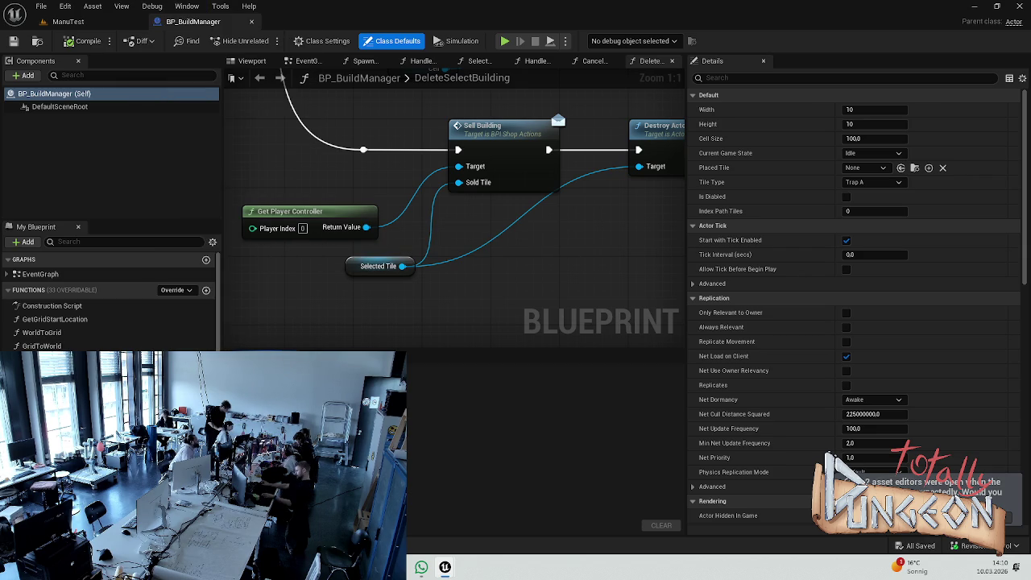
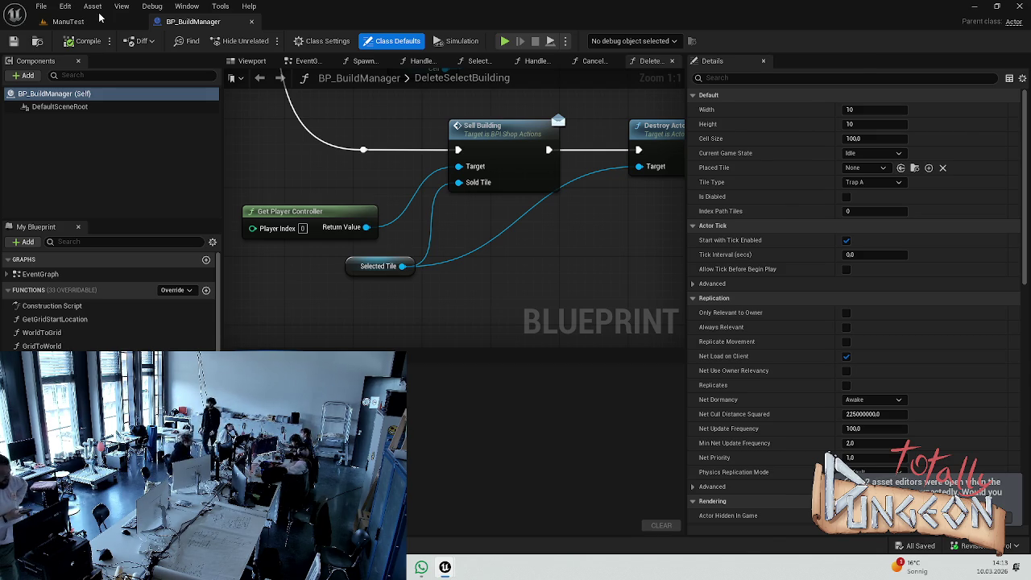
Step: Switch to the ManuTest level and start a Play In Editor test with a build budget of 100
click(71, 21)
click(268, 41)
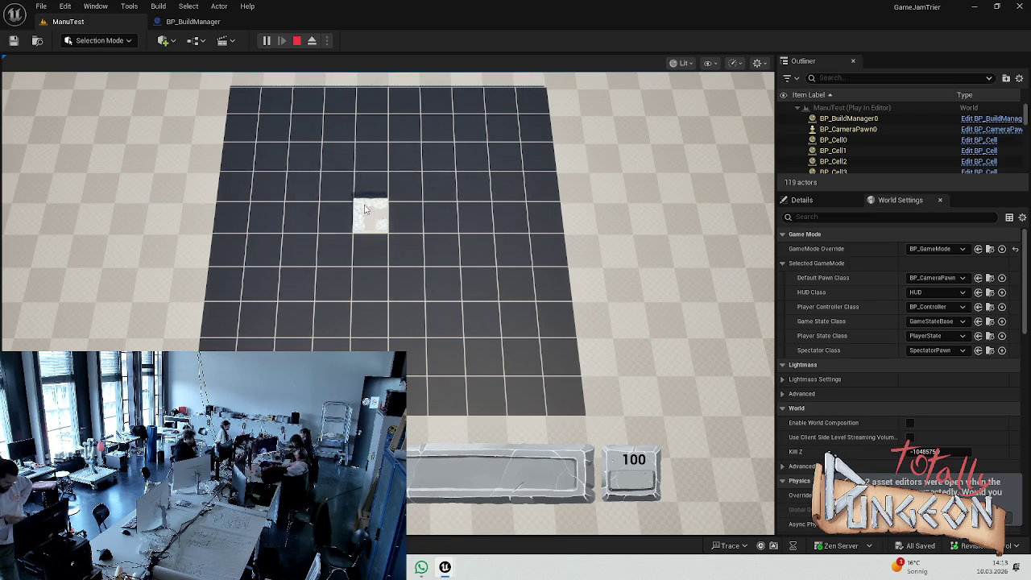
Step: Place a row of wall tiles and continue it down the right side into an L-shaped wall, spending the budget
click(336, 185)
click(357, 184)
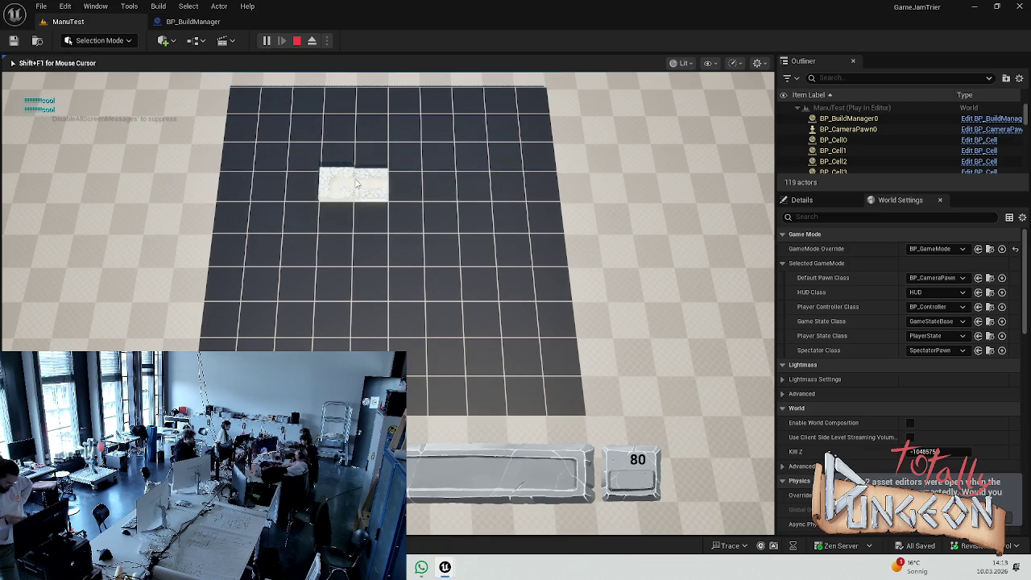
click(405, 185)
click(440, 184)
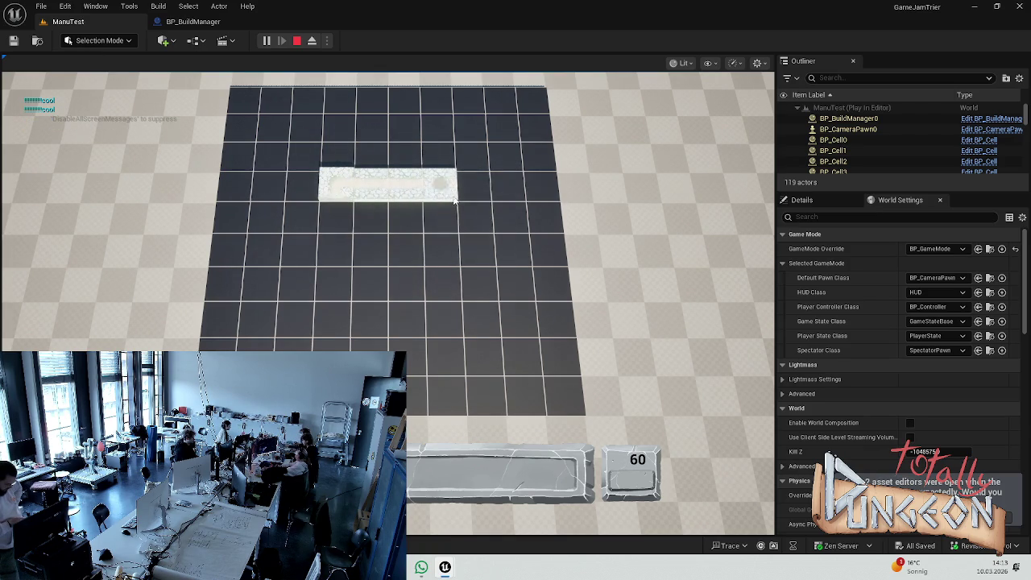
click(475, 192)
click(474, 216)
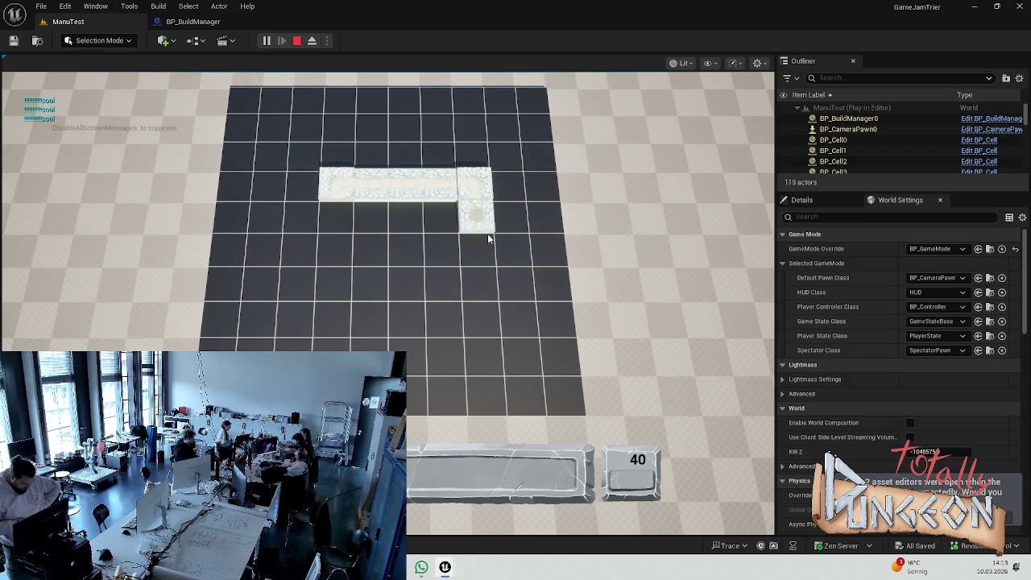
click(477, 250)
click(479, 283)
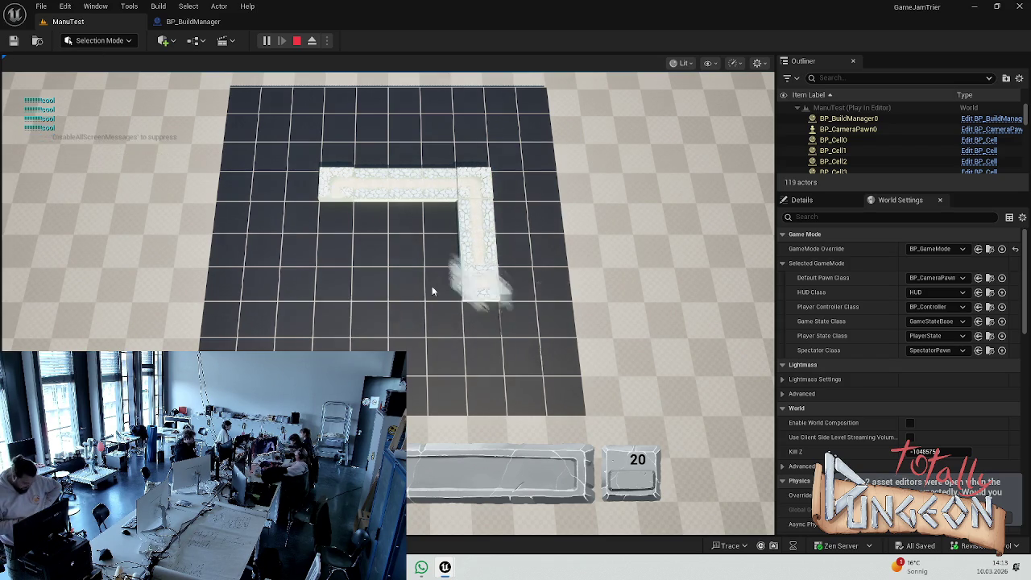
click(333, 284)
click(407, 318)
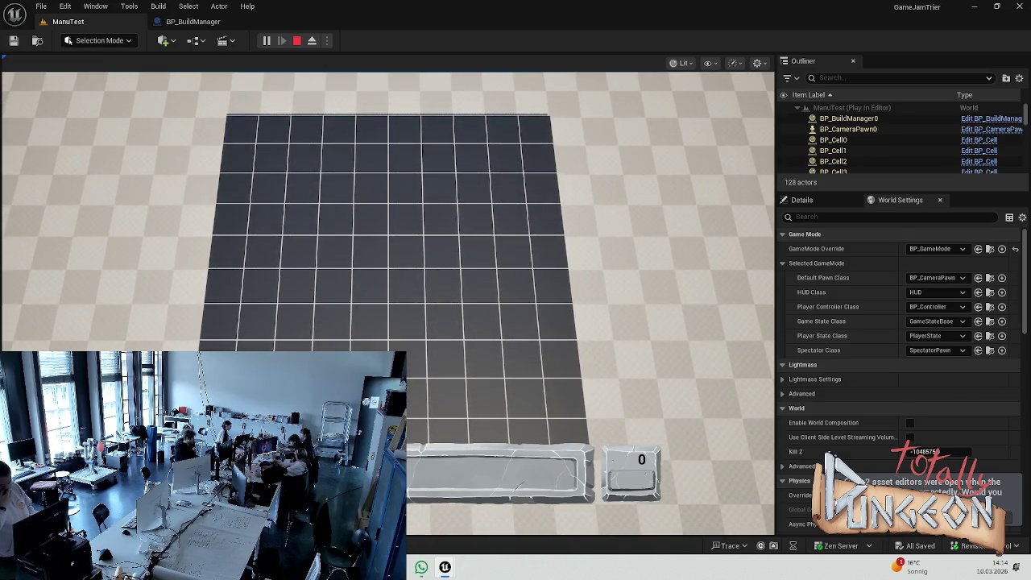
Step: Restart the play test and drag-place a three-cell vertical wall extended right into an L
key(Escape)
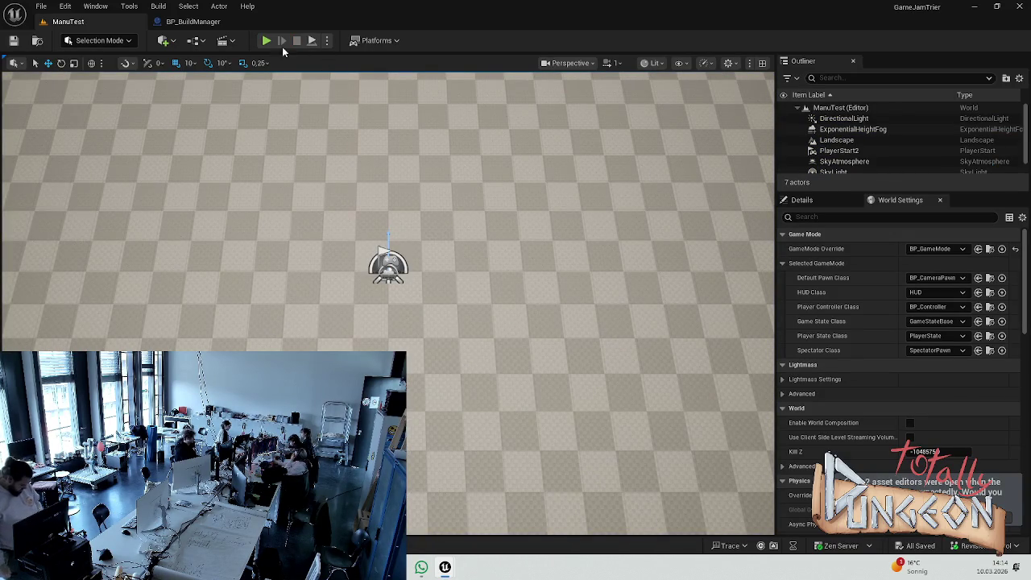
key(alt+p)
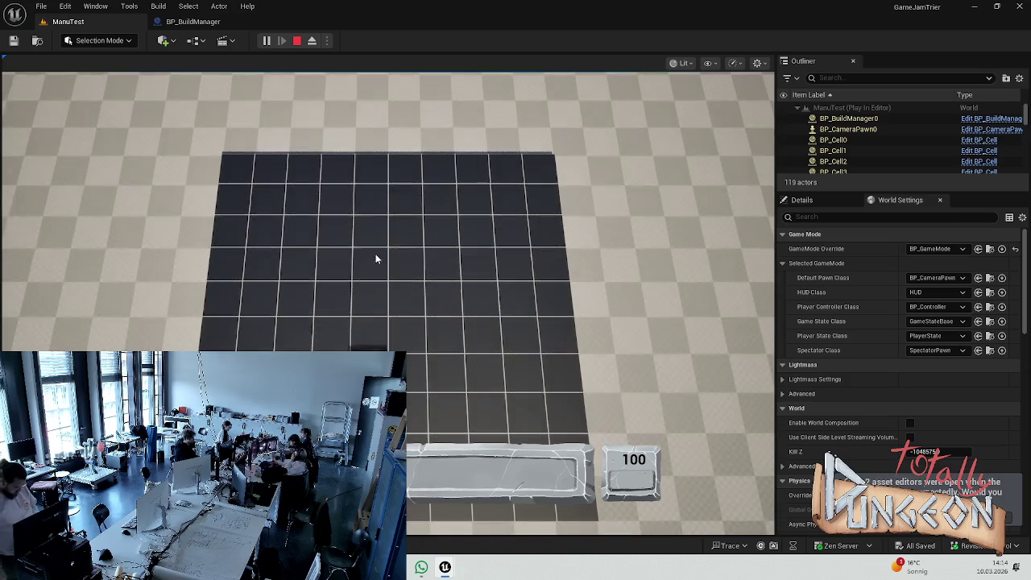
mouse_move(373, 280)
mouse_down()
mouse_move(371, 298)
mouse_move(371, 165)
mouse_move(370, 335)
mouse_up()
click(433, 449)
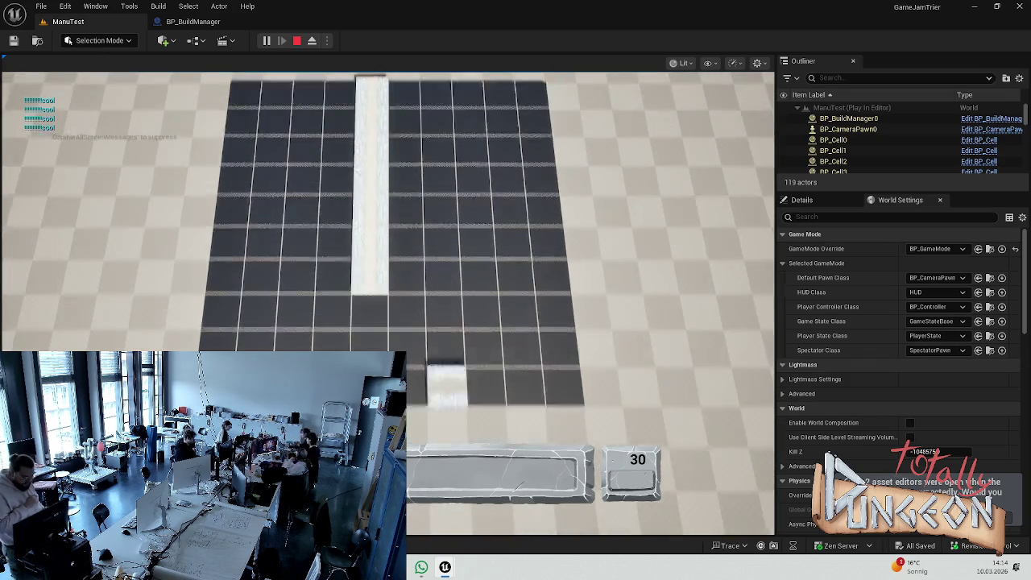
drag(413, 276, 523, 274)
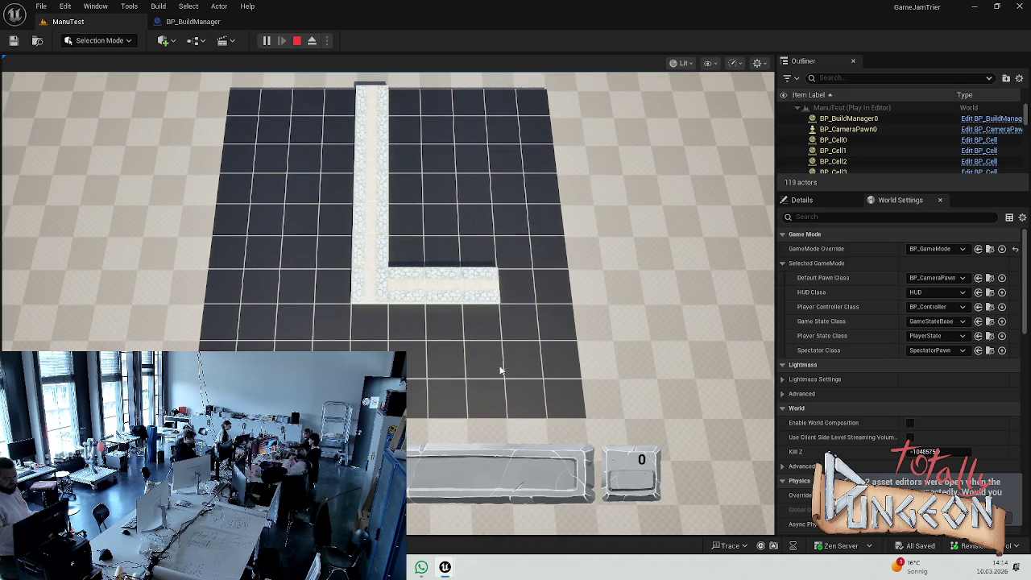
Step: Erase the L-shaped wall tiles by right-click and drag, then stop the play test
right_click(464, 282)
mouse_move(465, 282)
mouse_down()
mouse_move(412, 279)
mouse_move(375, 247)
mouse_move(377, 112)
mouse_move(370, 190)
mouse_up()
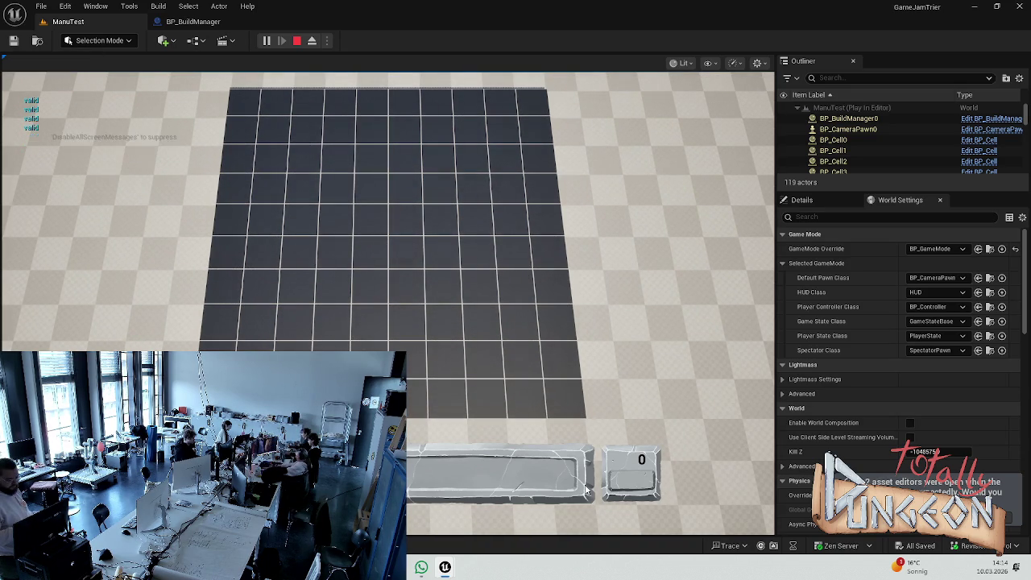
key(Escape)
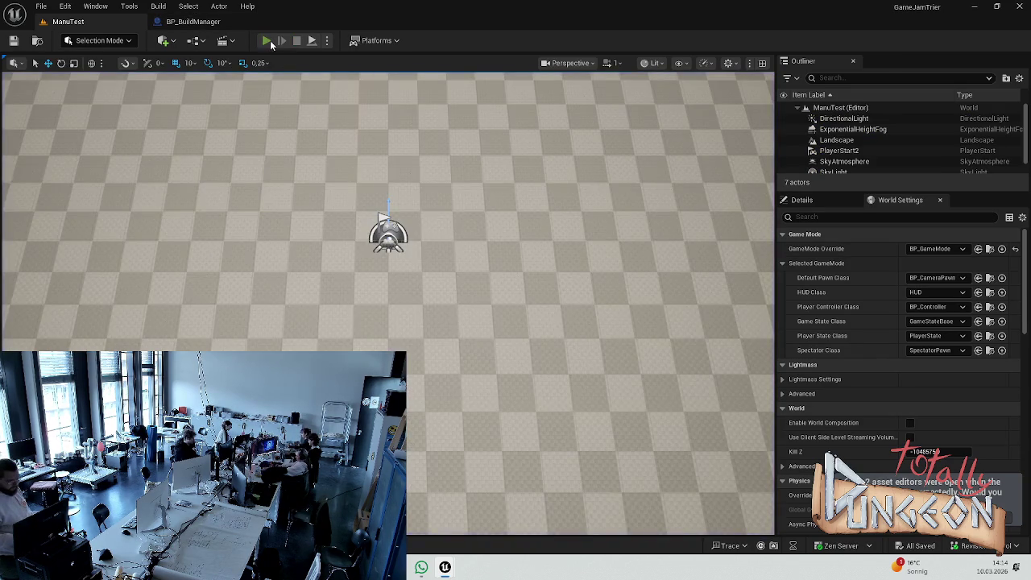
Step: In a fresh play test, place wall rows and right-column tiles until the budget is used up
click(270, 40)
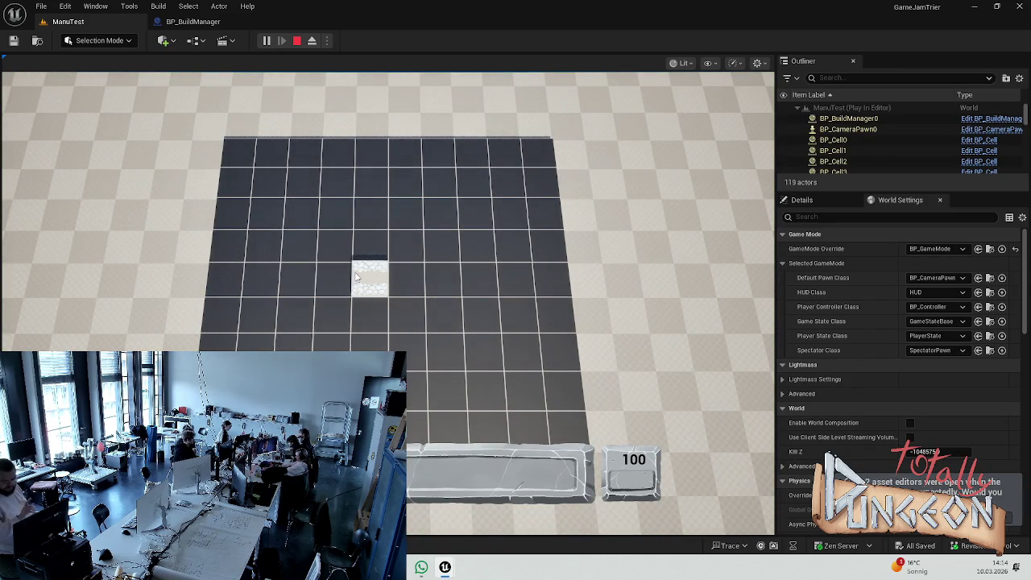
click(330, 280)
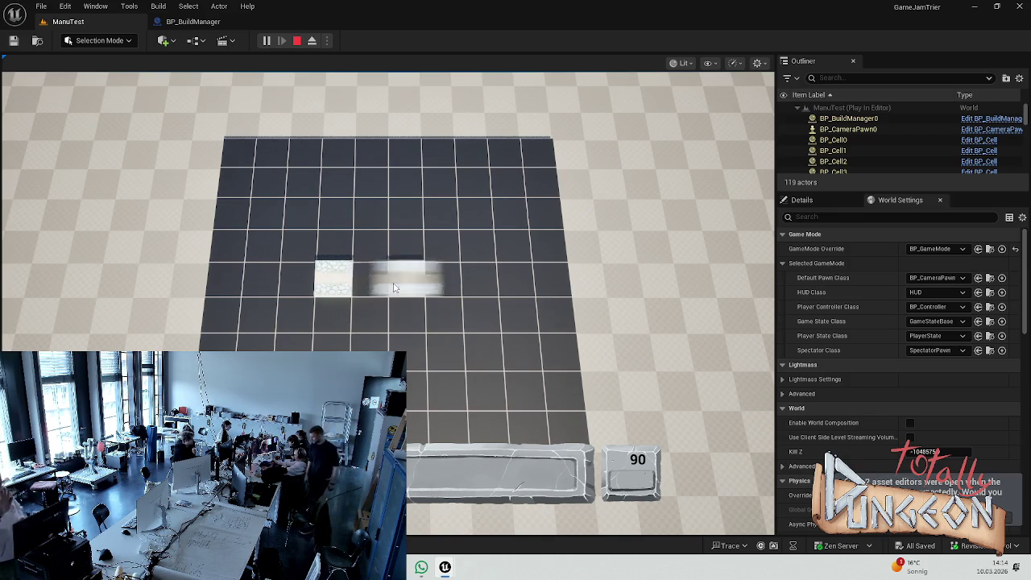
click(369, 282)
click(407, 280)
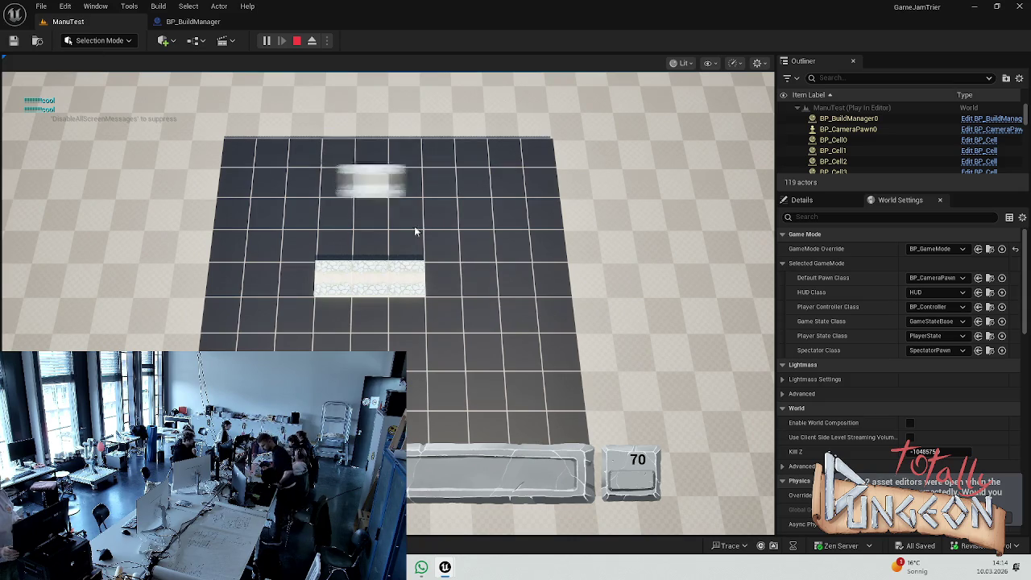
drag(218, 339, 371, 338)
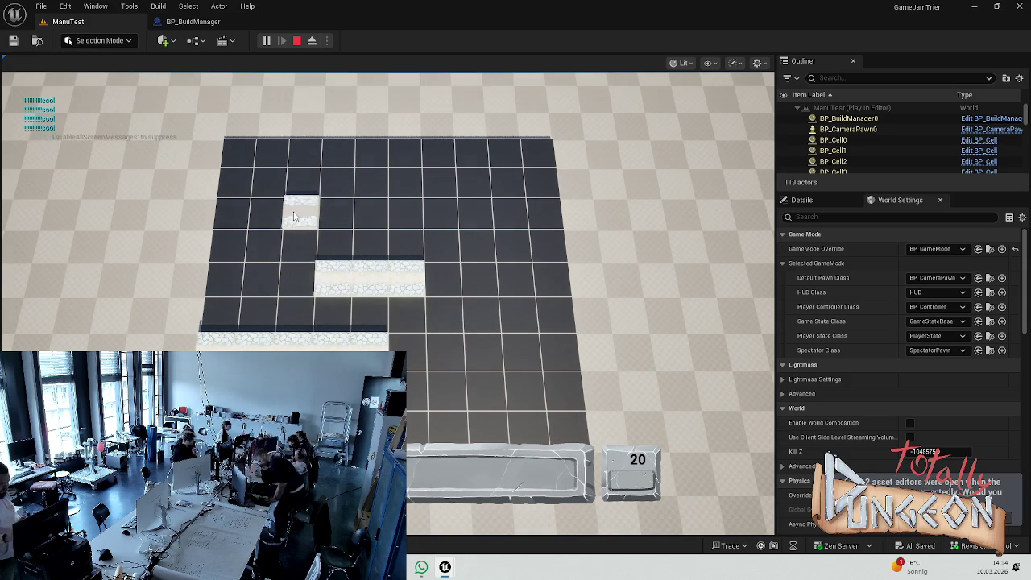
click(483, 348)
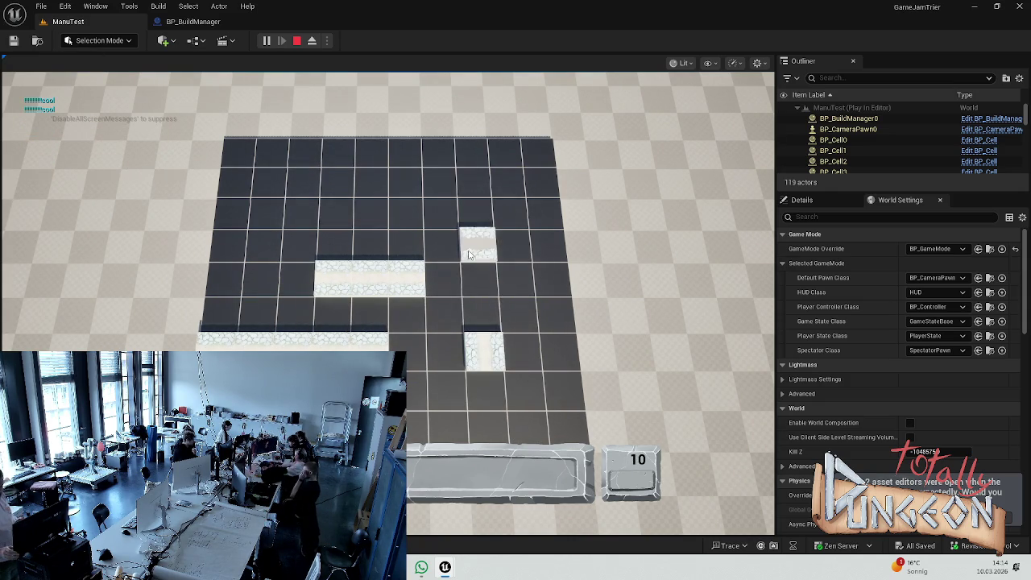
click(482, 315)
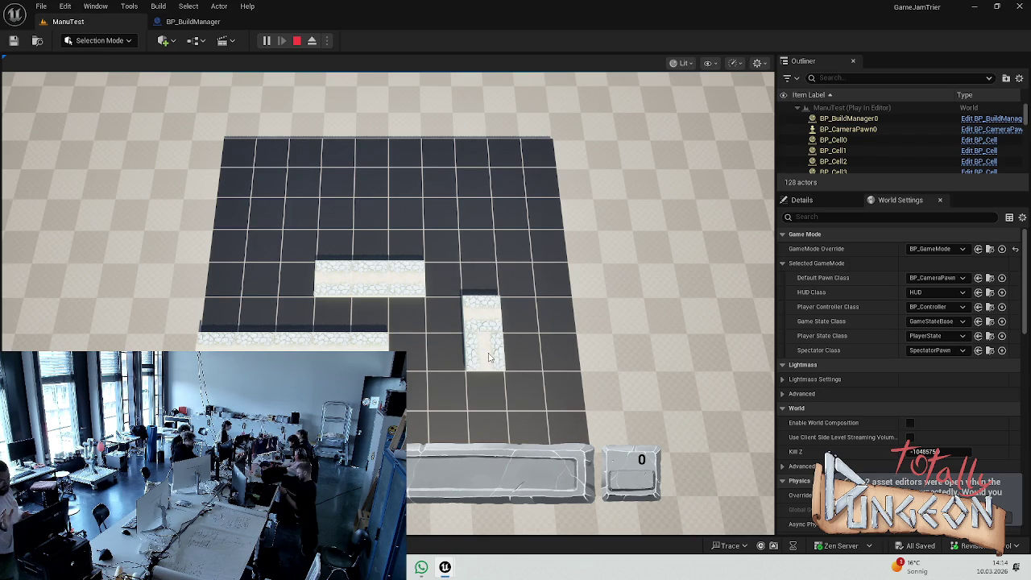
Step: Remove all placed wall tiles, pan the camera left and back, and stop the play test
click(482, 314)
click(484, 350)
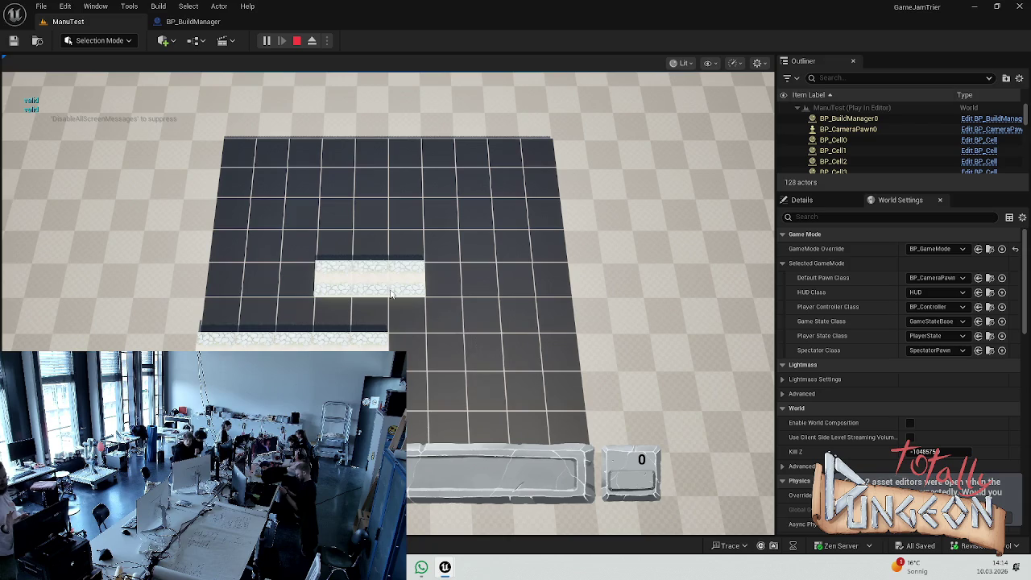
click(370, 278)
click(407, 278)
click(334, 278)
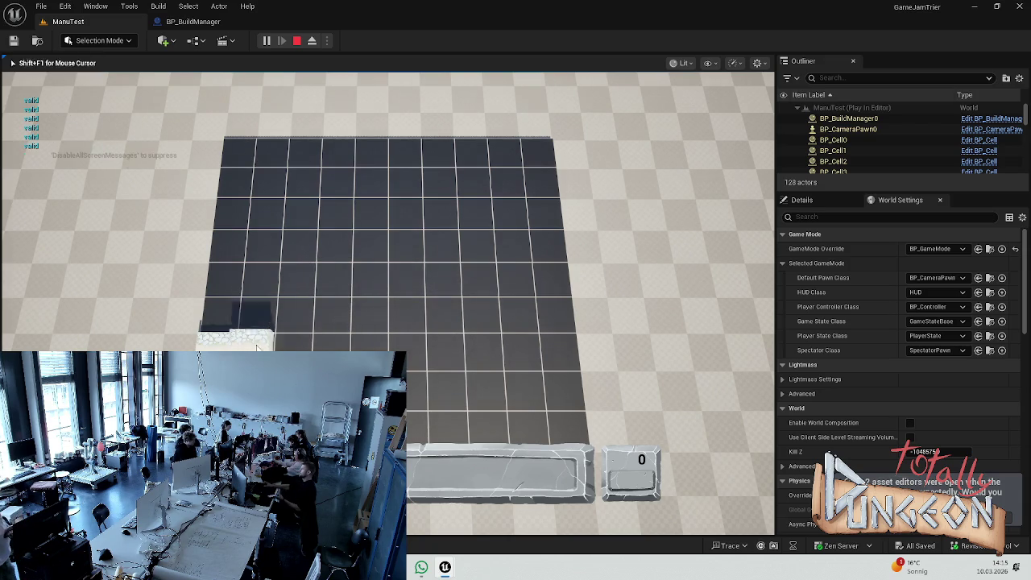
key(a)
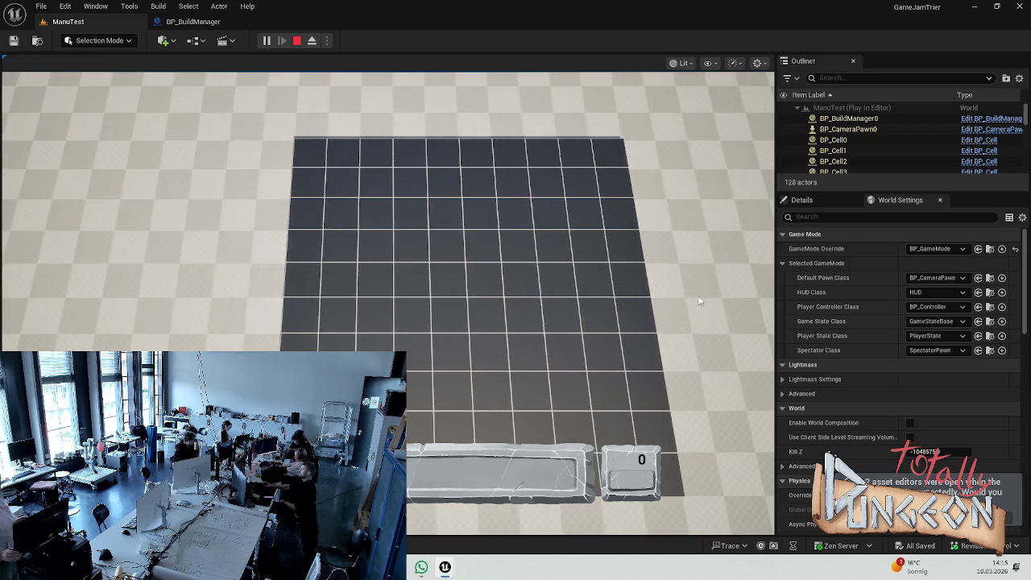
key(d)
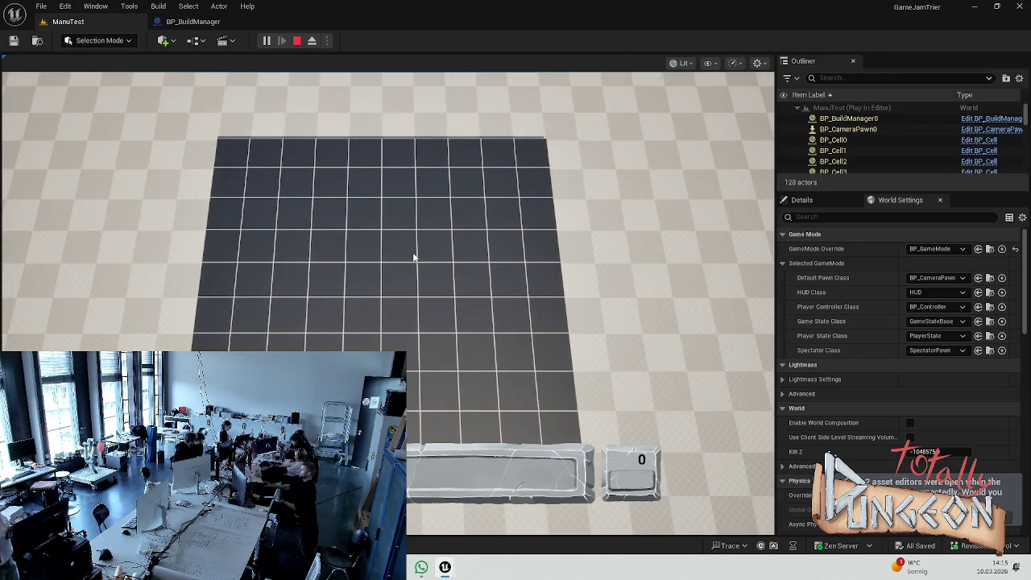
key(Escape)
Step: Replay and build a three-tile horizontal wall plus a five-tile vertical column, then stop
click(266, 40)
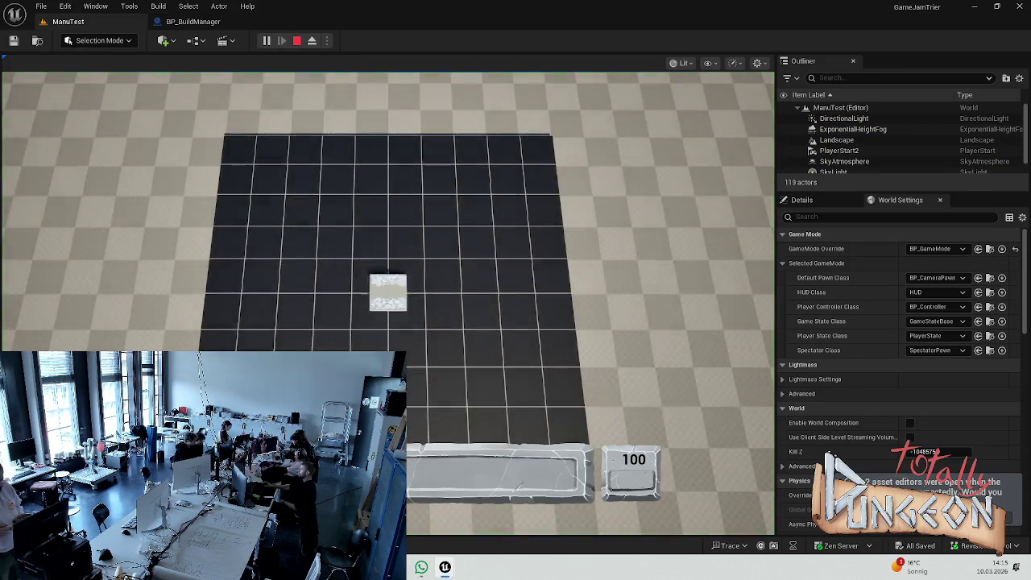
drag(307, 314, 329, 316)
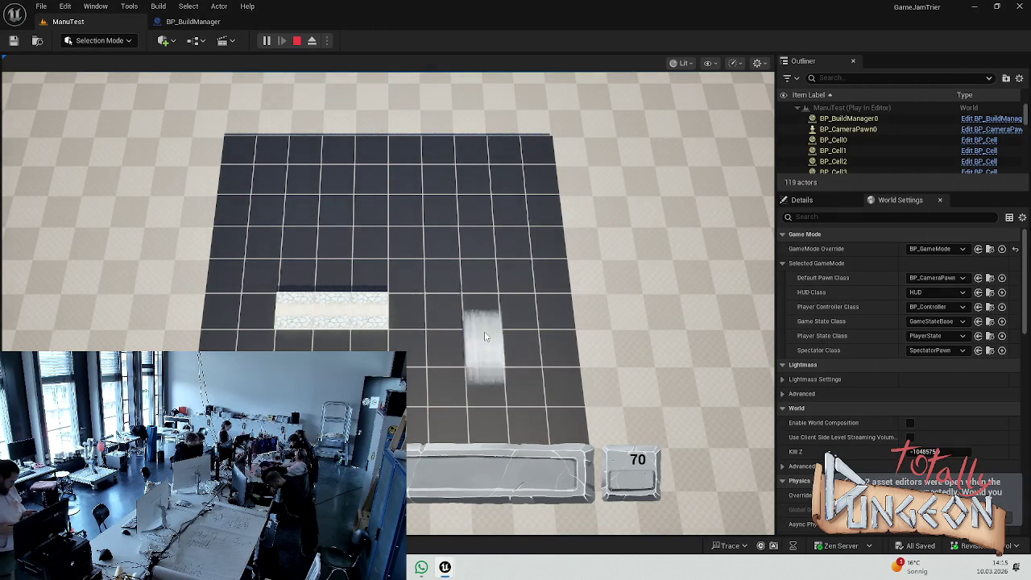
click(487, 355)
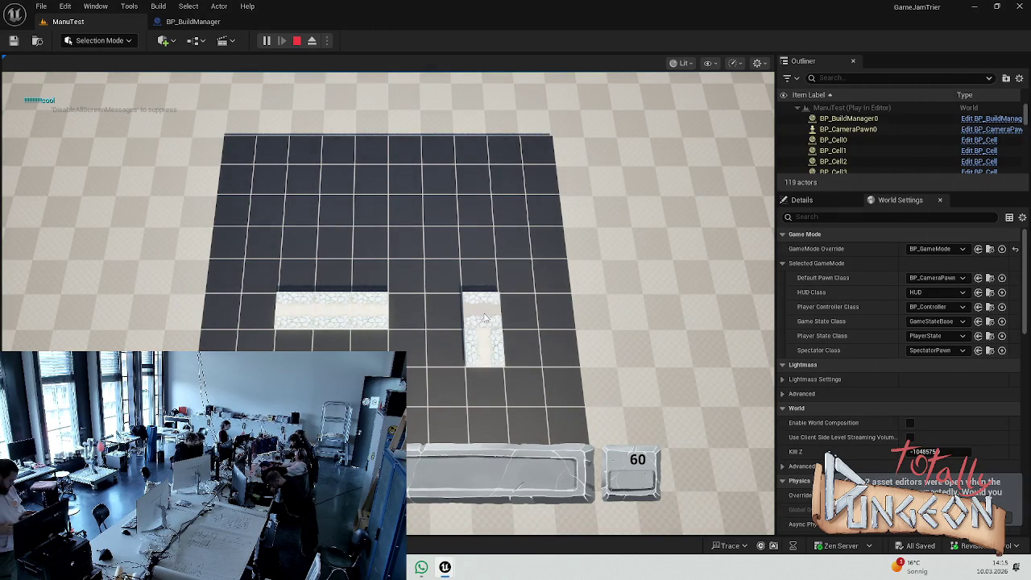
click(485, 317)
click(482, 274)
click(480, 240)
click(468, 211)
key(Escape)
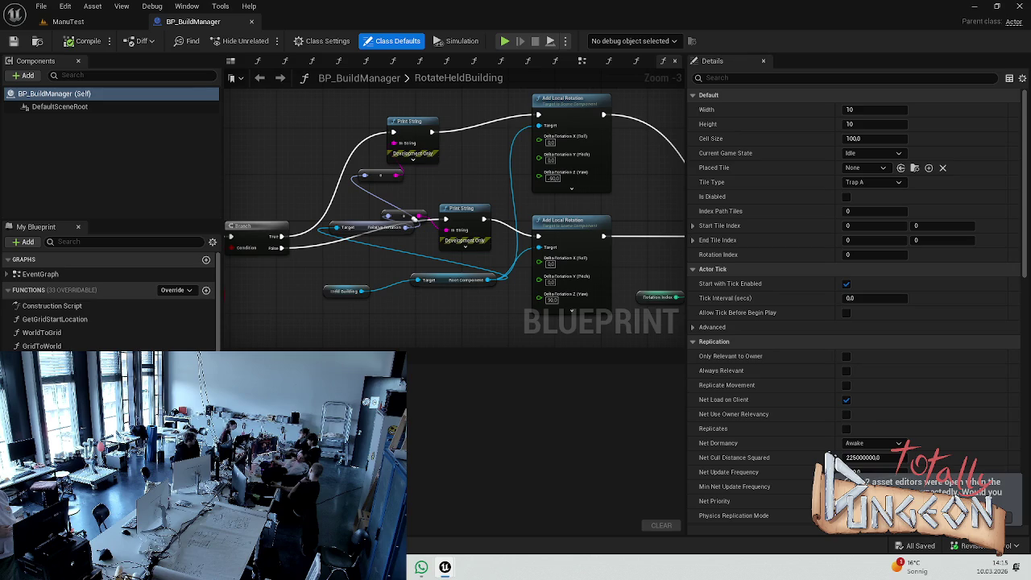
Step: Review the RotateHeldBuilding graph, then start a new ManuTest play test with budget 100
scroll(505, 221, down, 1)
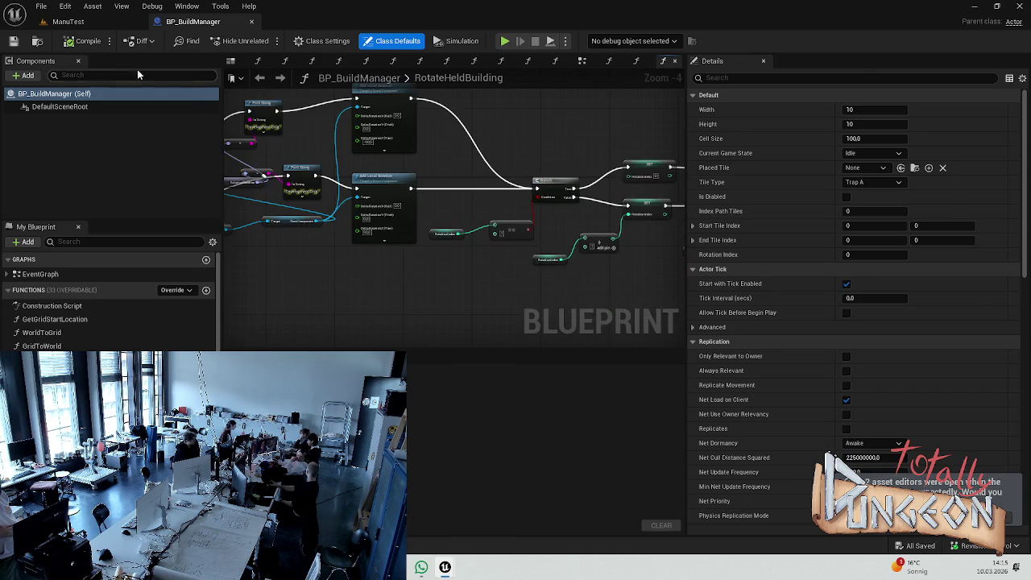
click(71, 22)
click(265, 40)
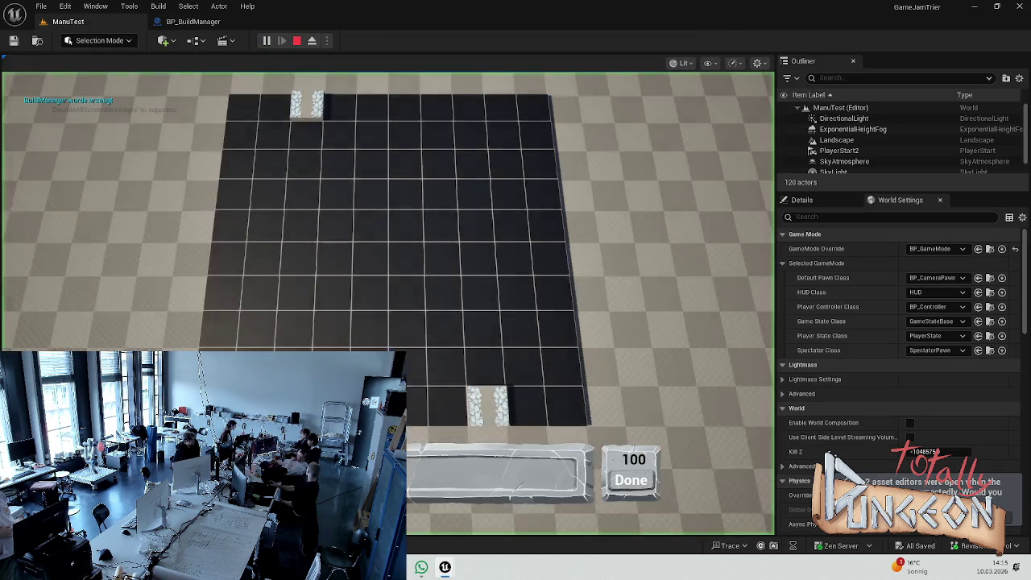
Step: Place a three-cell wall column, a vertical wall and a horizontal row until the budget runs out
click(334, 226)
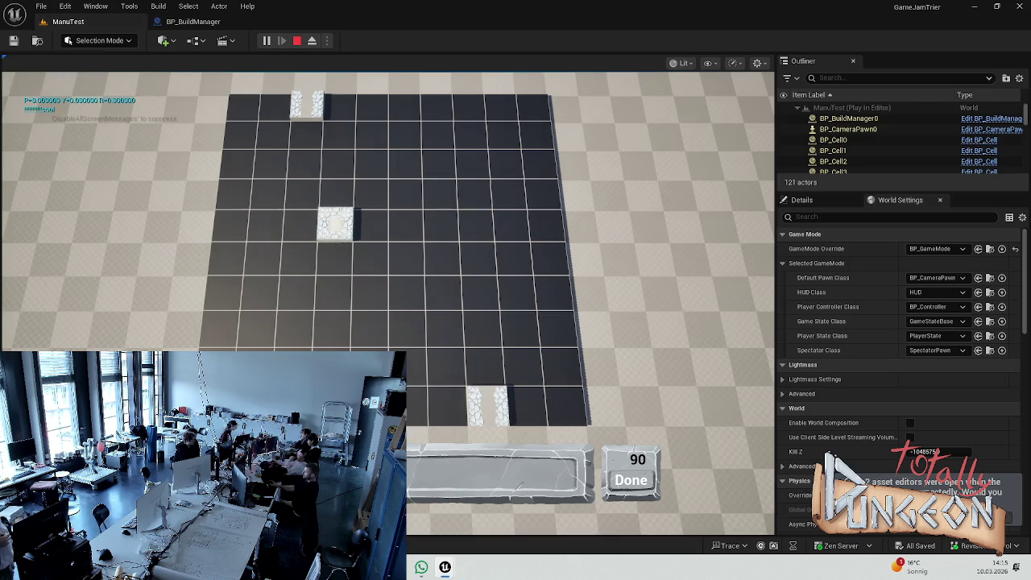
drag(334, 224, 334, 291)
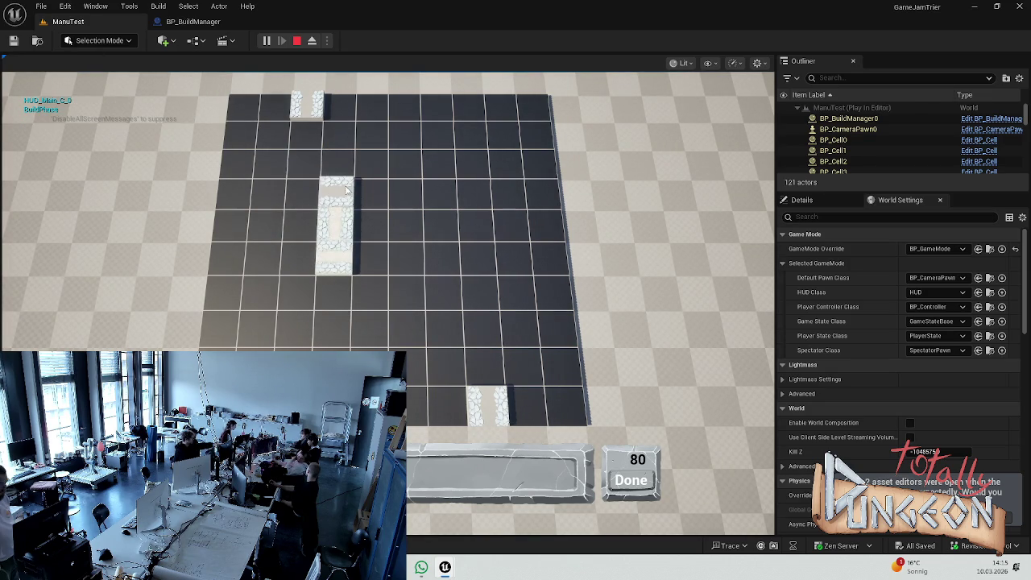
click(415, 230)
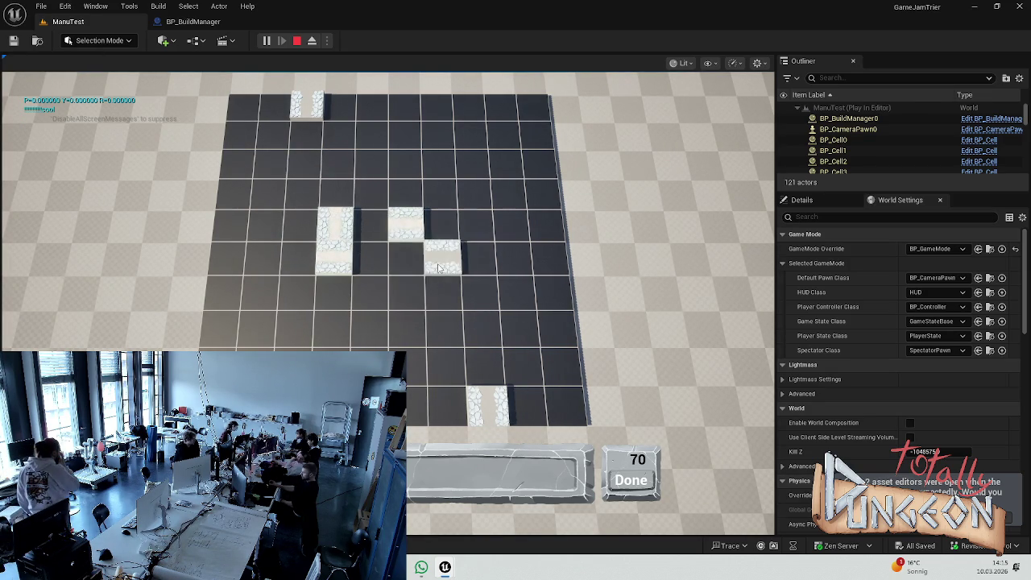
click(474, 213)
click(474, 262)
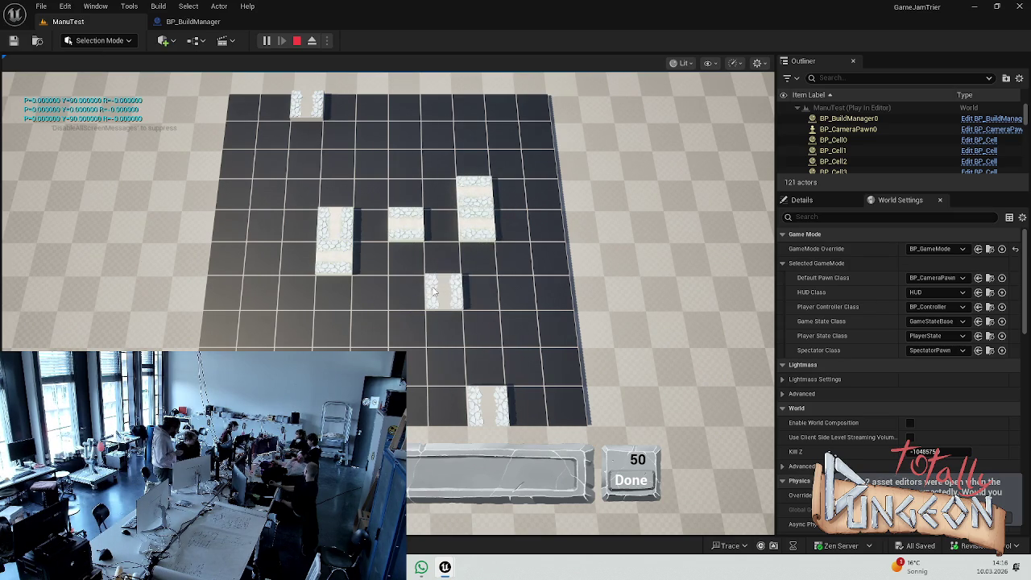
click(358, 303)
click(407, 303)
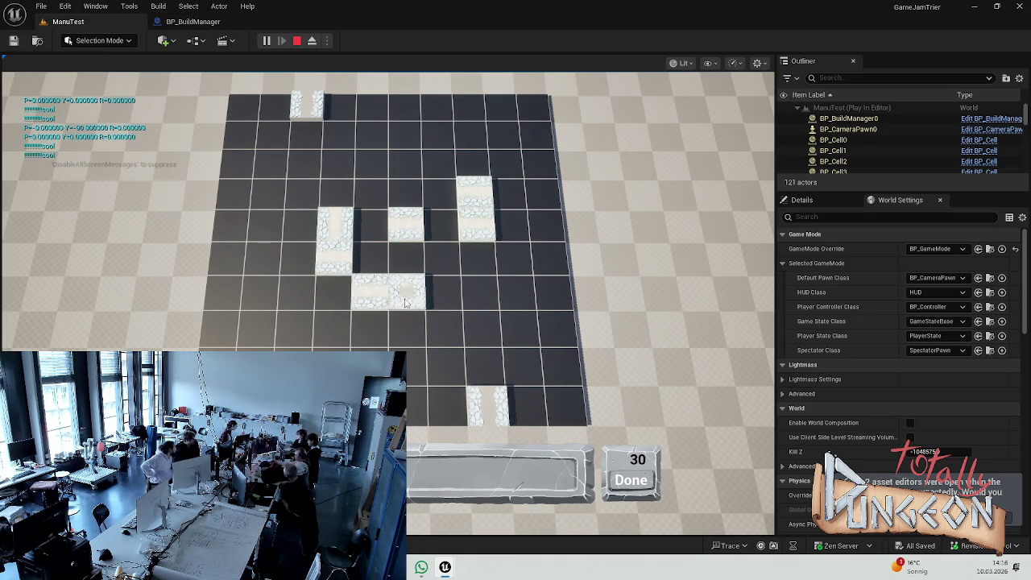
click(443, 299)
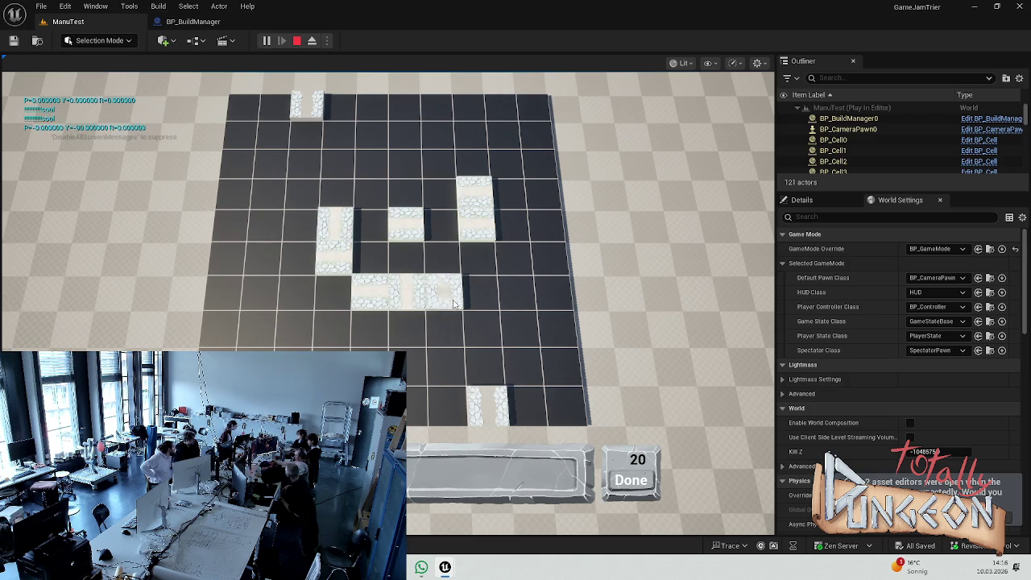
click(474, 299)
click(503, 300)
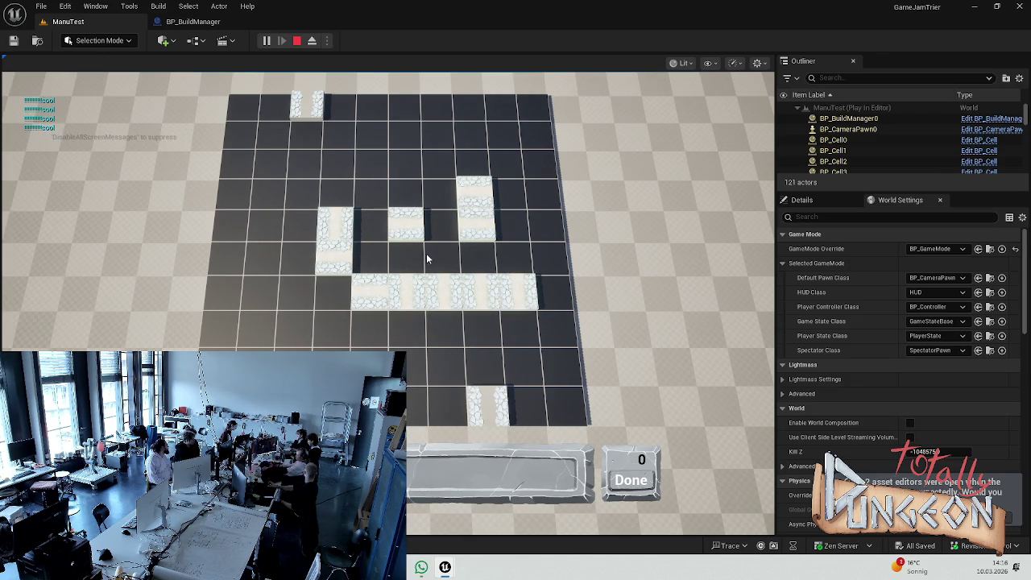
Step: Restart the play test and place a row of wall pieces across the grid
key(Escape)
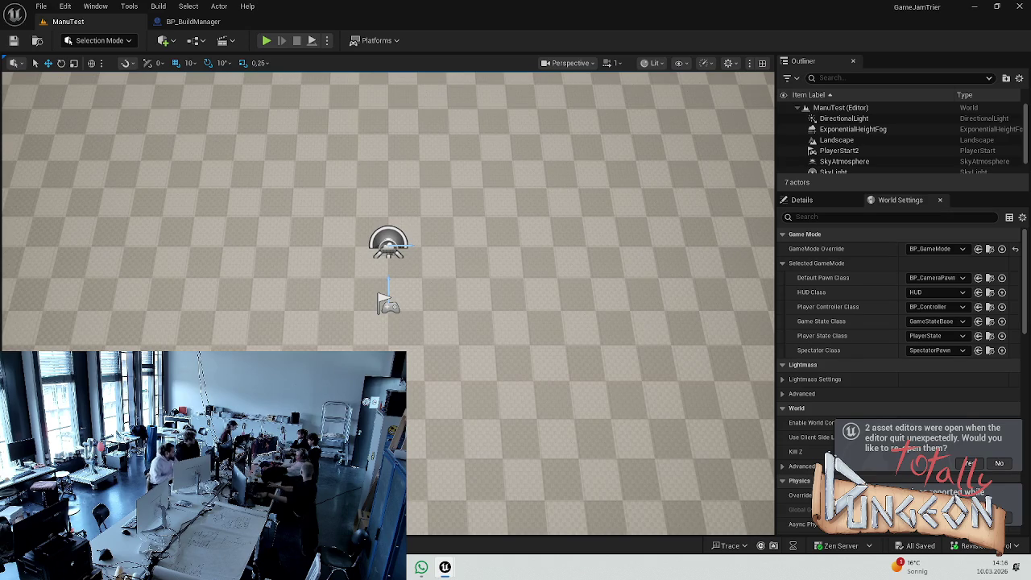
click(266, 40)
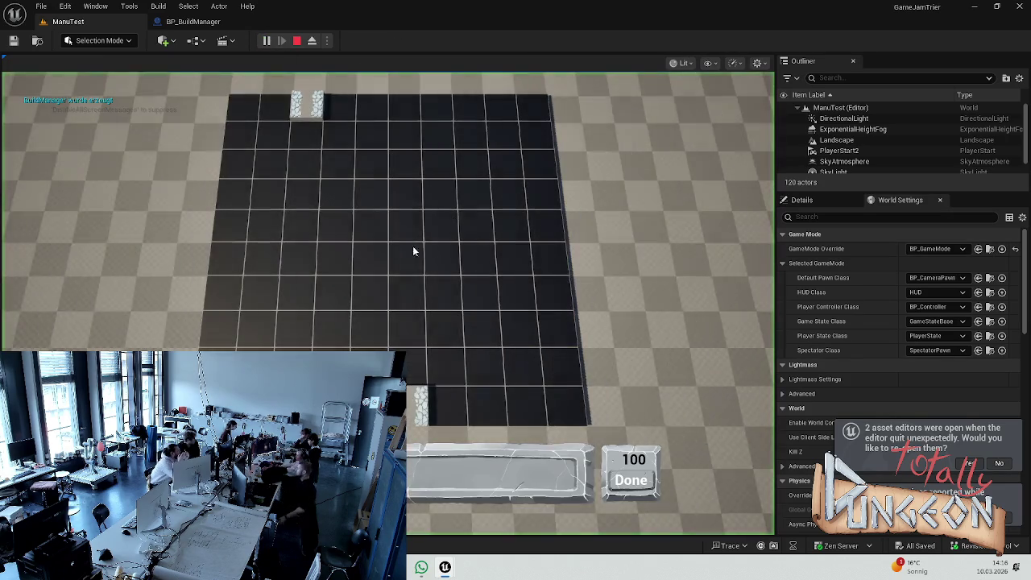
click(371, 224)
click(406, 224)
mouse_move(476, 224)
mouse_down()
mouse_move(298, 224)
mouse_move(292, 246)
mouse_up()
click(267, 214)
click(268, 203)
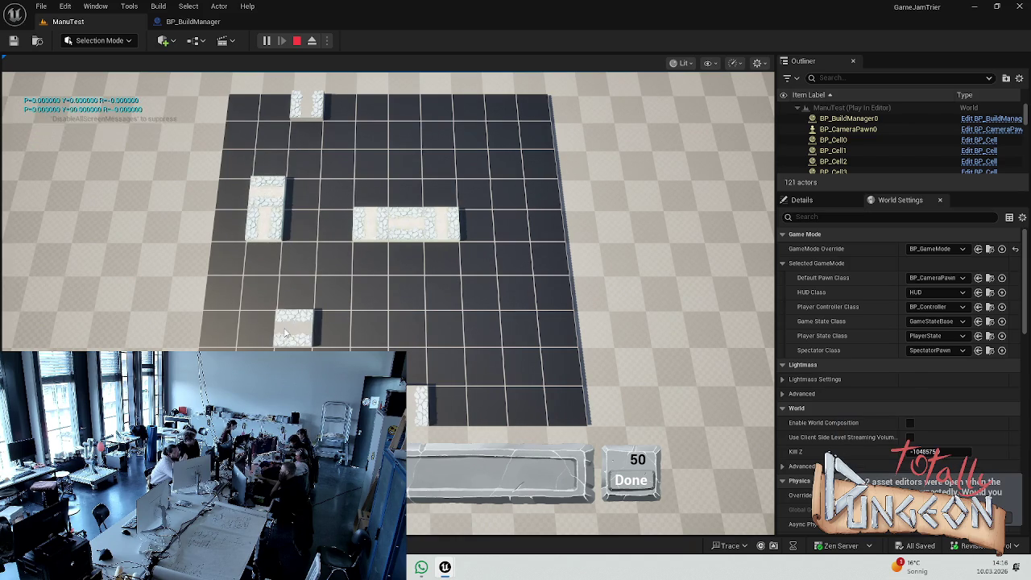
Step: Rotate the held wall piece repeatedly in 90° steps with R, then stop the play test
key(r)
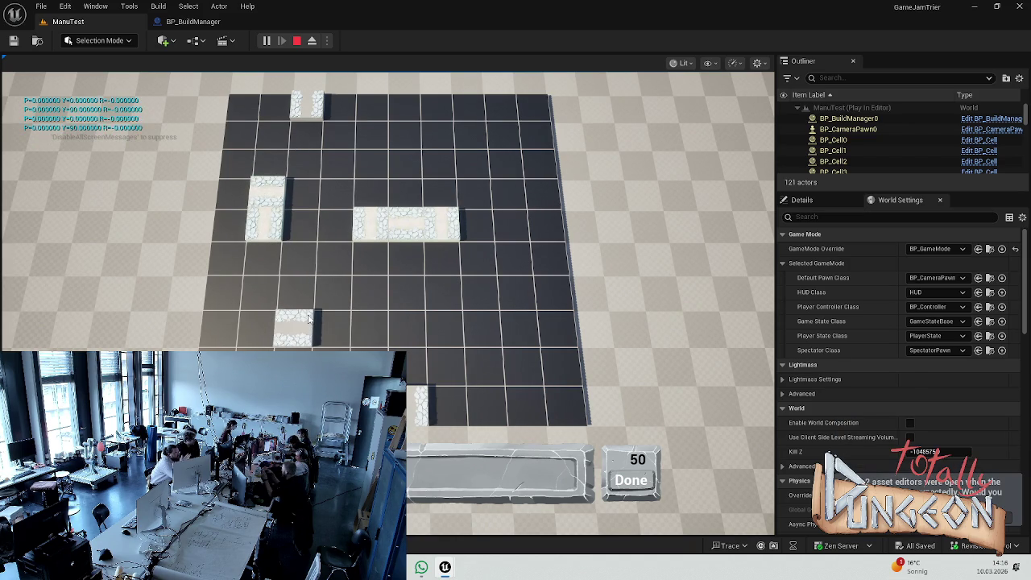
key(r)
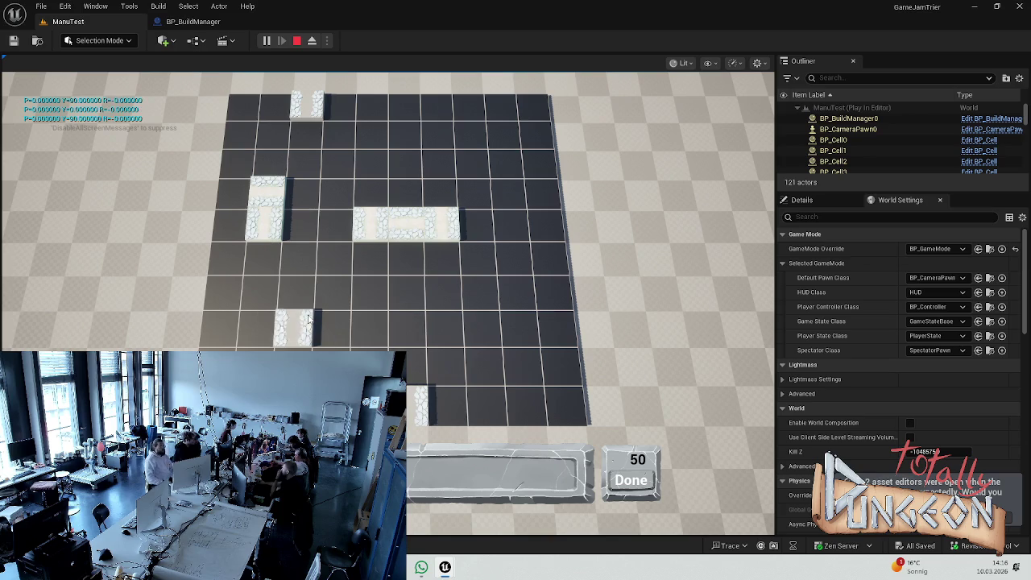
key(r)
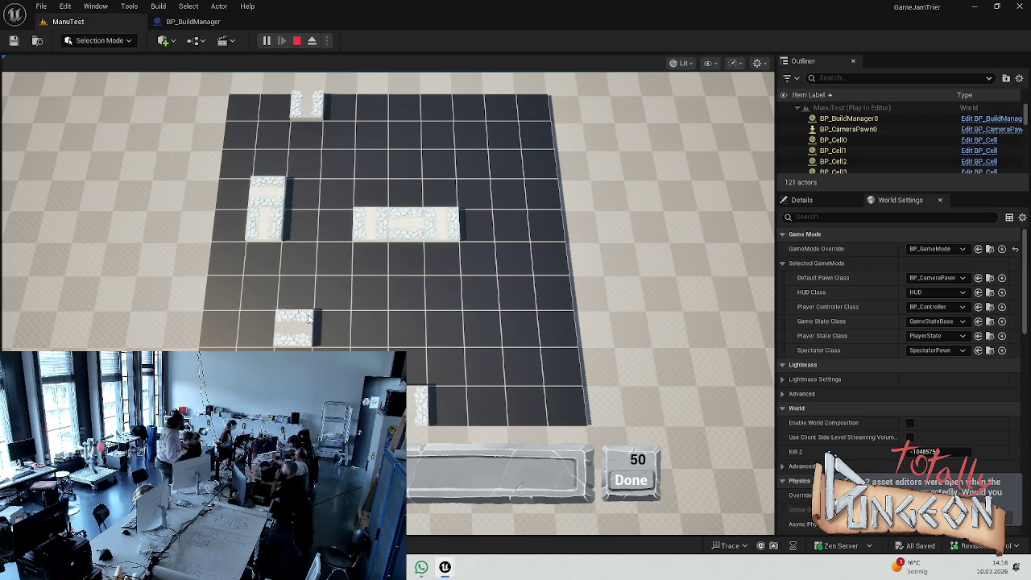
key(r)
key(r)
key(r)
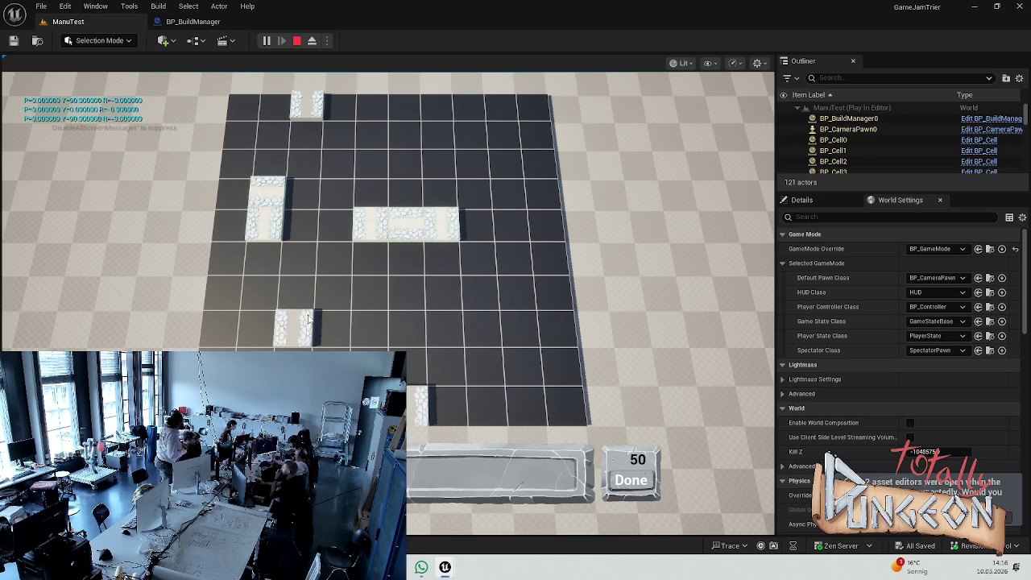
key(r)
key(r)
key(r)
key(r)
key(Escape)
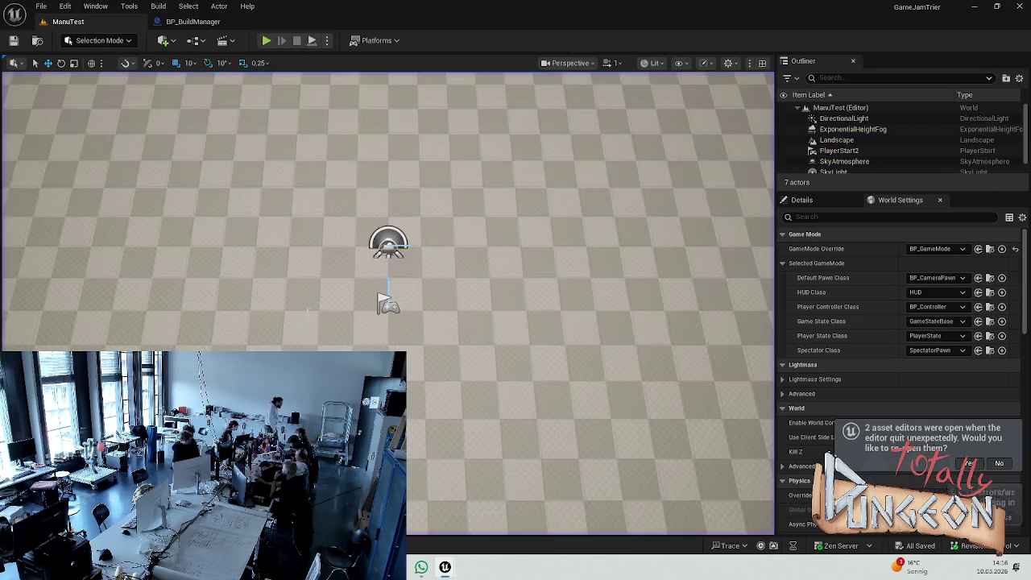
Step: Start a new ManuTest play test and lay a strip of stone wall tiles
scroll(354, 264, up, 5)
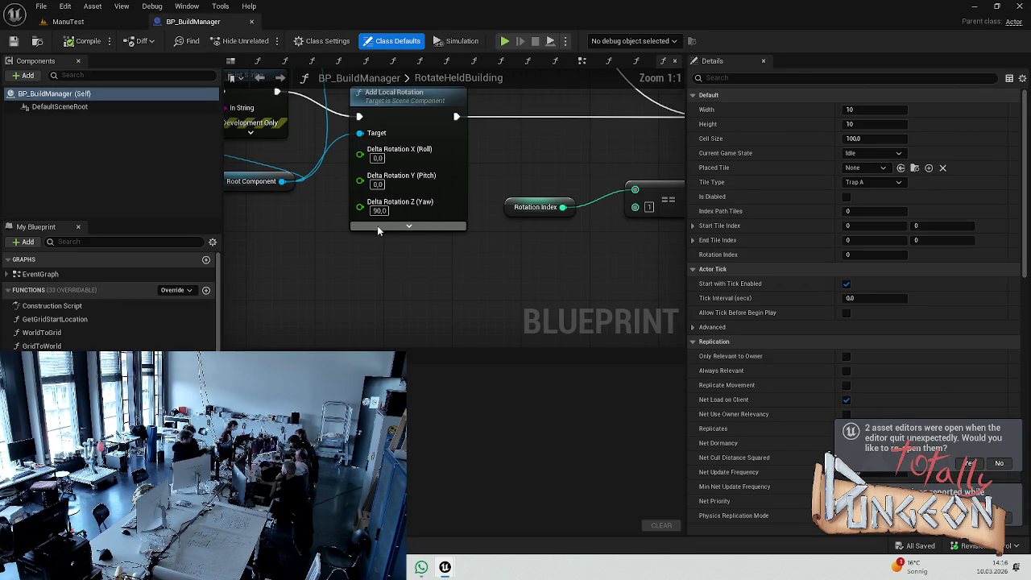
click(67, 22)
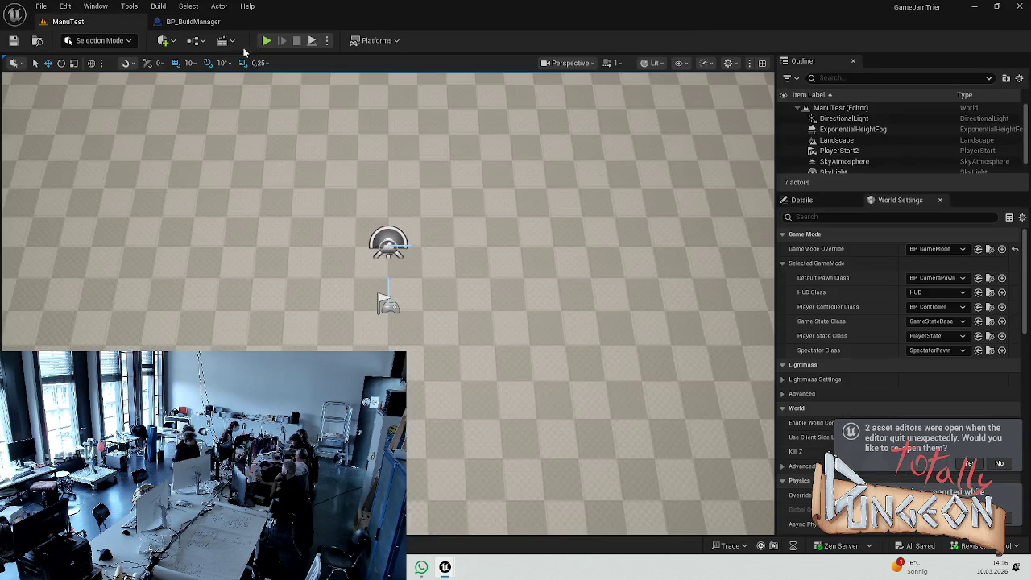
click(264, 40)
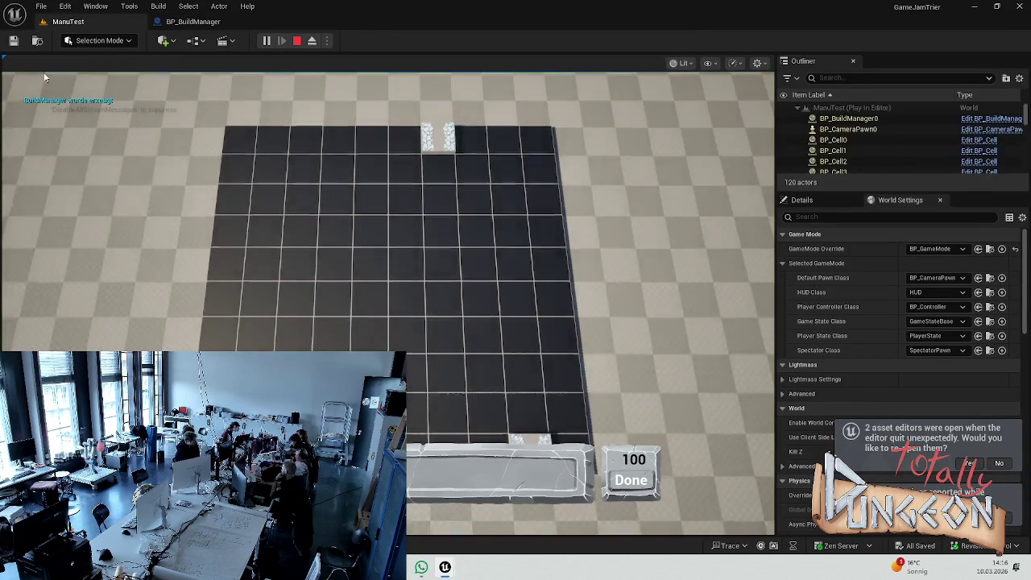
click(313, 336)
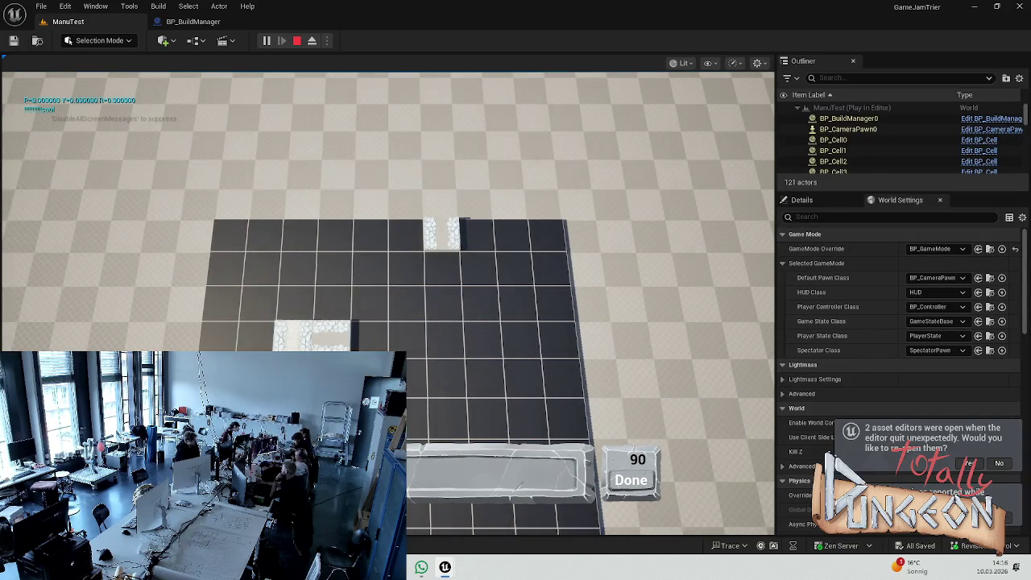
click(370, 335)
click(387, 337)
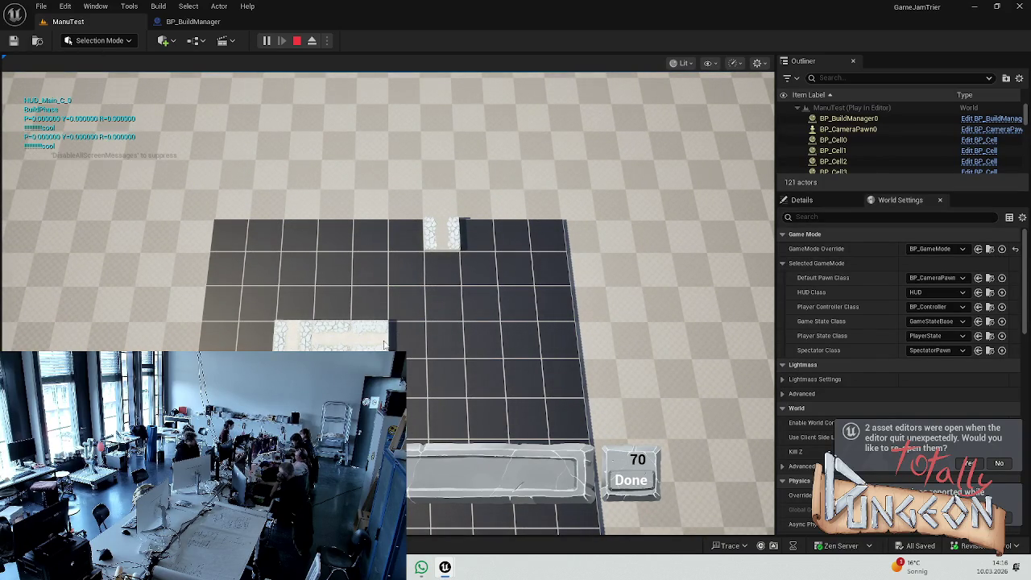
Step: Place more wall pieces, including a horizontally rotated one, until the budget hits 0, then stop
key(s)
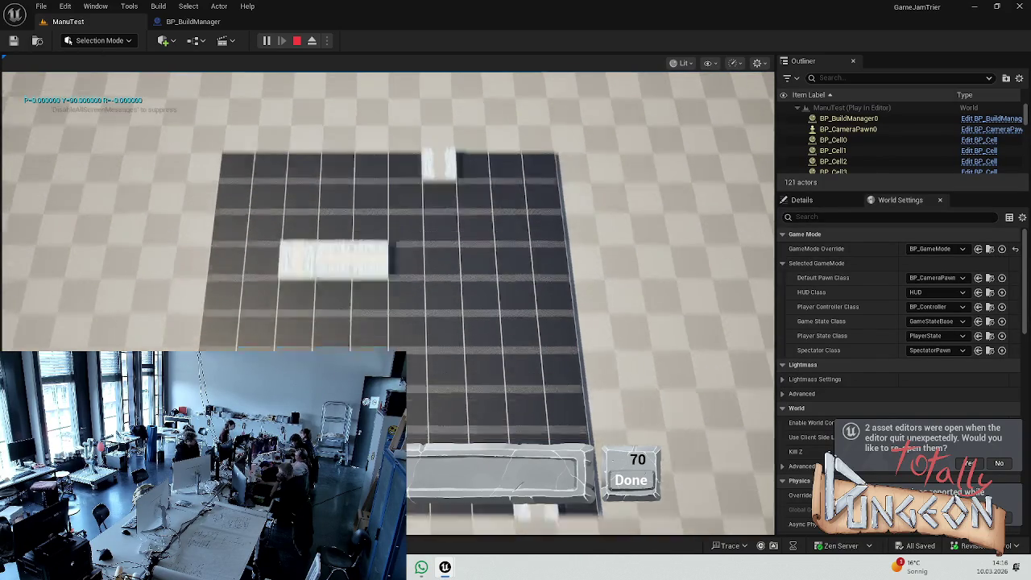
click(331, 323)
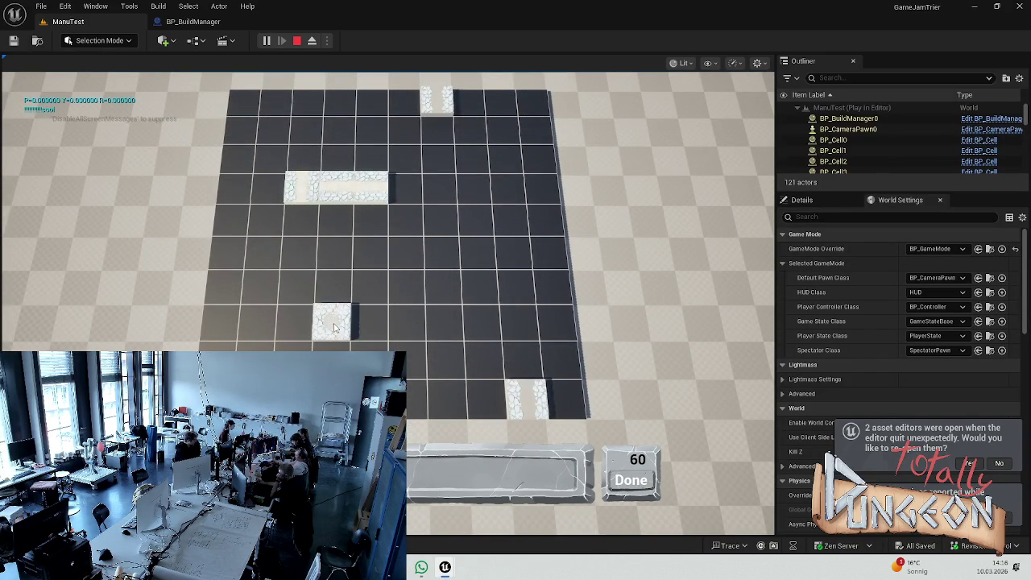
key(w)
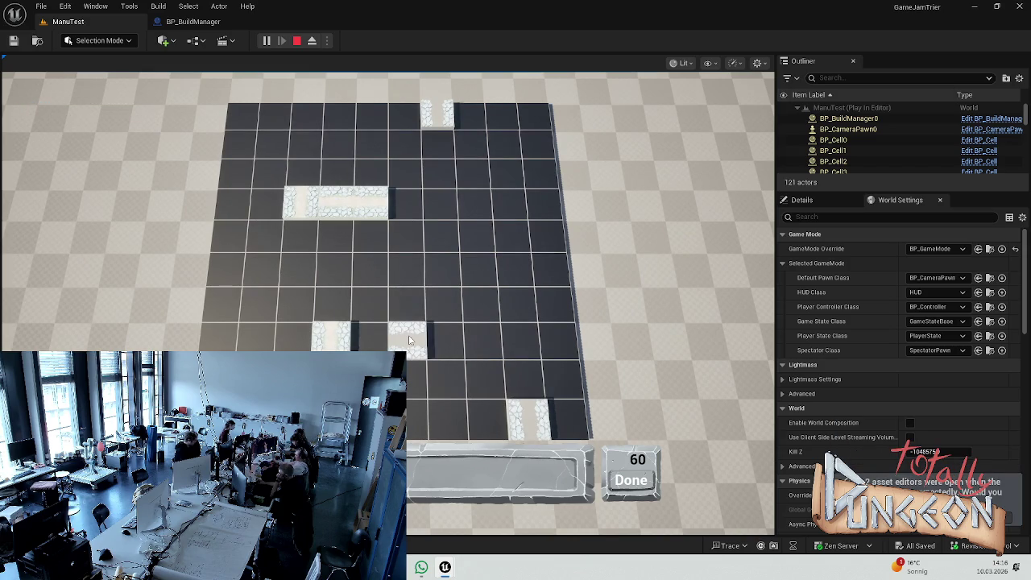
click(409, 340)
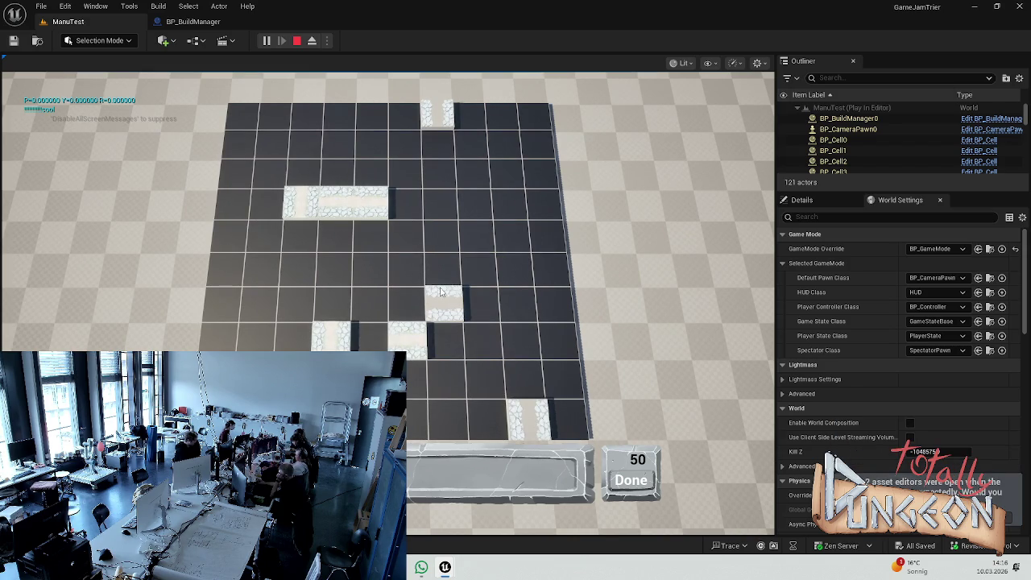
click(474, 271)
click(477, 235)
click(441, 236)
click(476, 218)
click(475, 203)
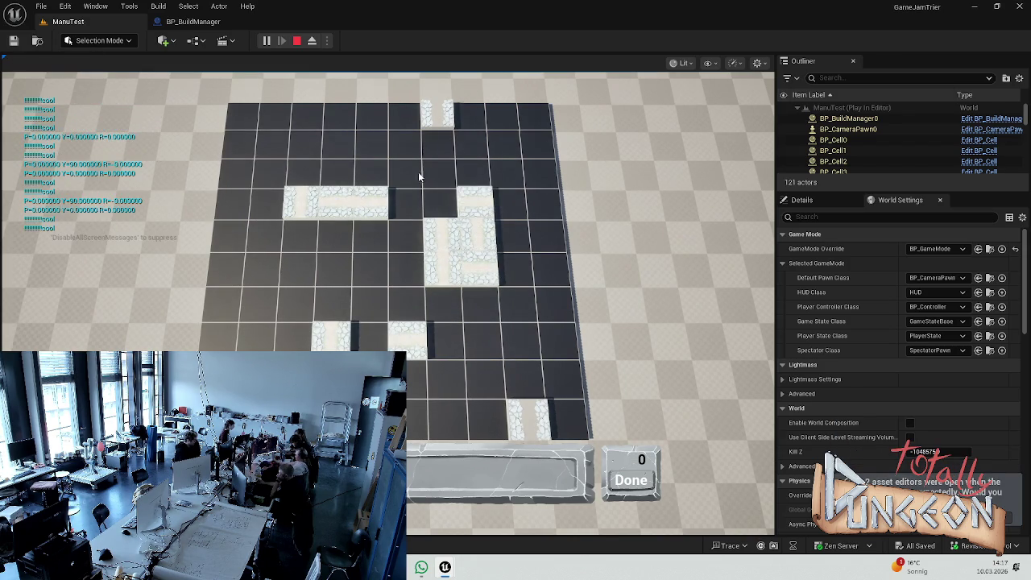
key(Escape)
click(188, 6)
click(447, 5)
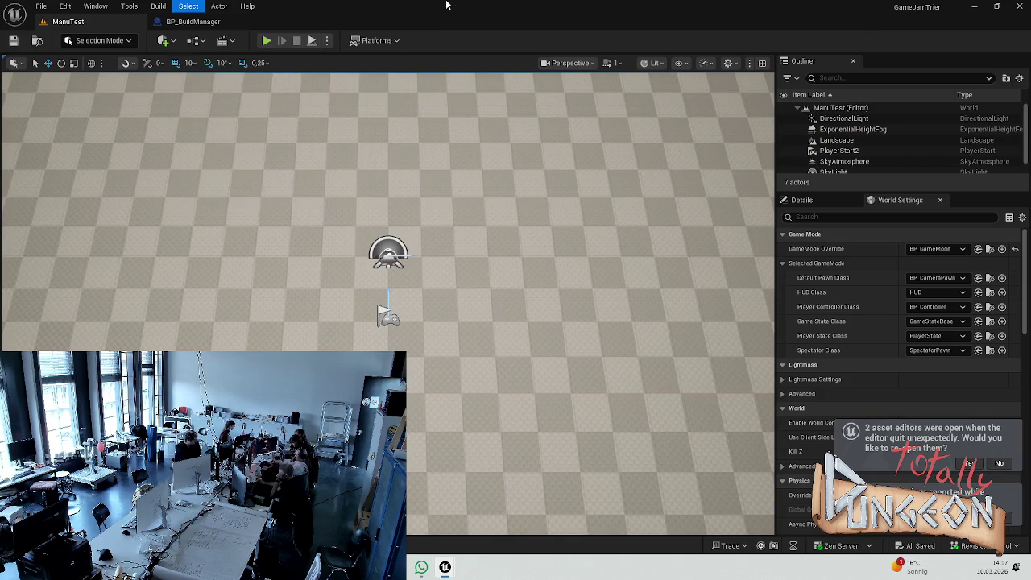
Step: Review BP_BuildManager's RotateHeldBuilding graph, then open the SpawnAndAttachBuilding function graph
click(216, 21)
scroll(351, 145, down, 7)
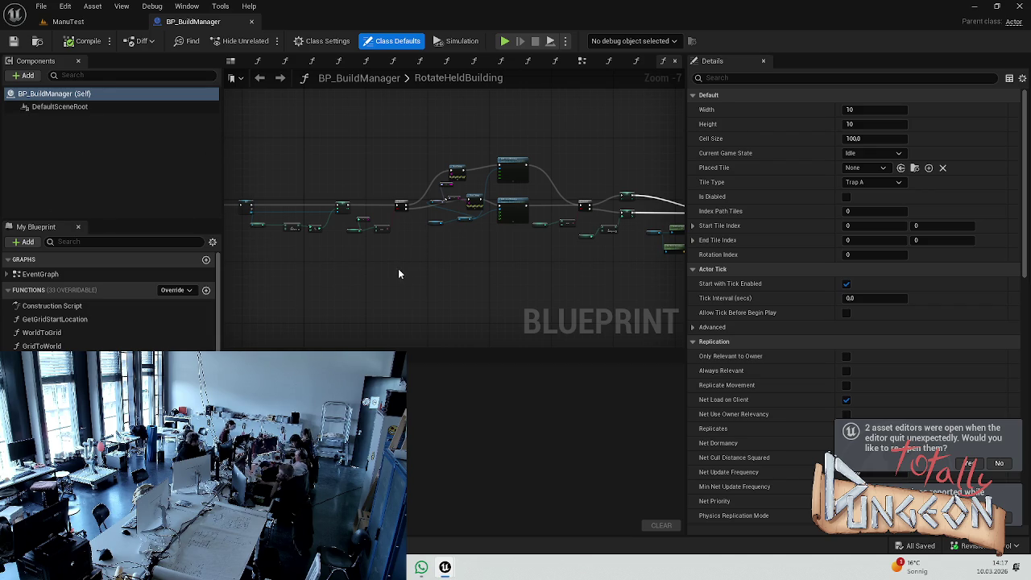
scroll(309, 248, up, 3)
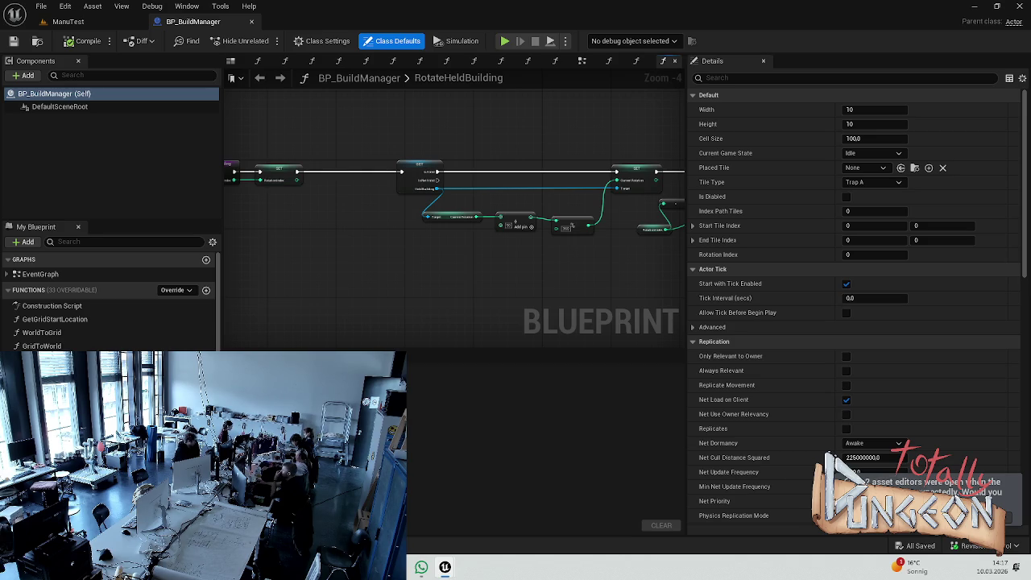
scroll(109, 306, down, 1)
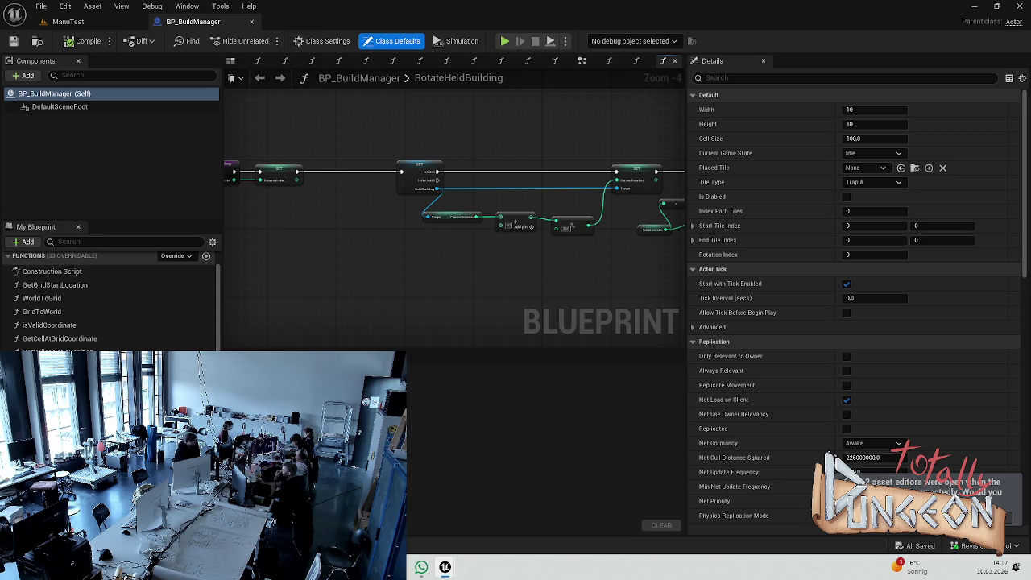
scroll(109, 306, down, 1)
click(257, 60)
scroll(466, 223, down, 3)
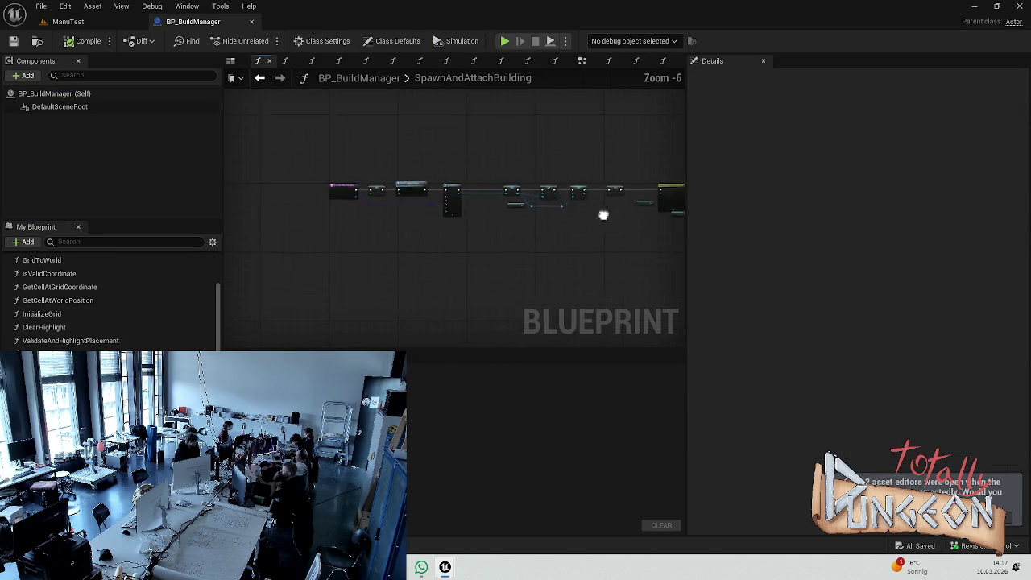
Step: Navigate the SpawnAndAttachBuilding graph to bring the Cast, cursor-update and SET nodes into view
scroll(498, 218, up, 3)
scroll(438, 218, down, 1)
drag(449, 219, 464, 220)
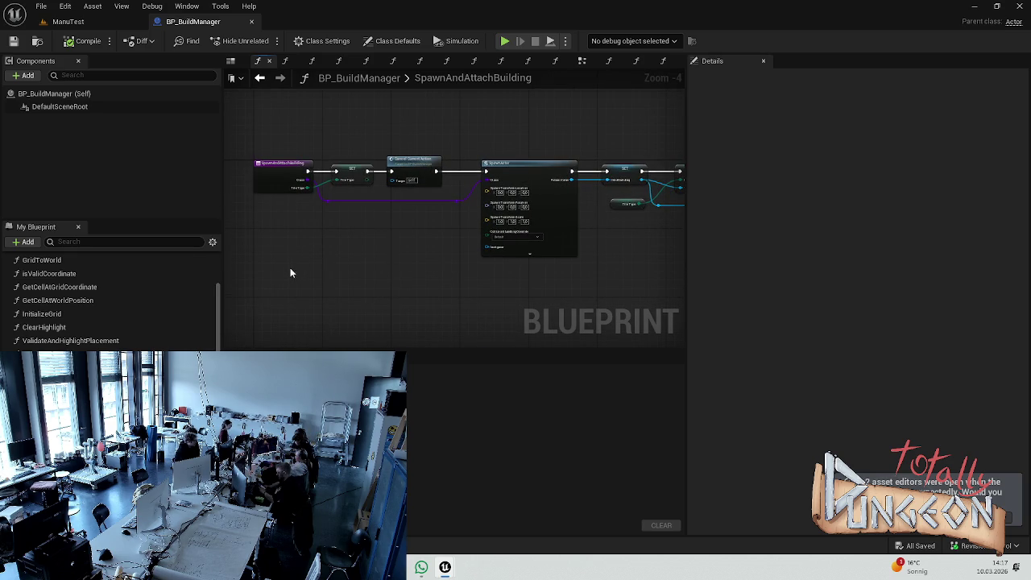
click(72, 22)
click(193, 22)
scroll(455, 171, down, 2)
scroll(456, 169, up, 5)
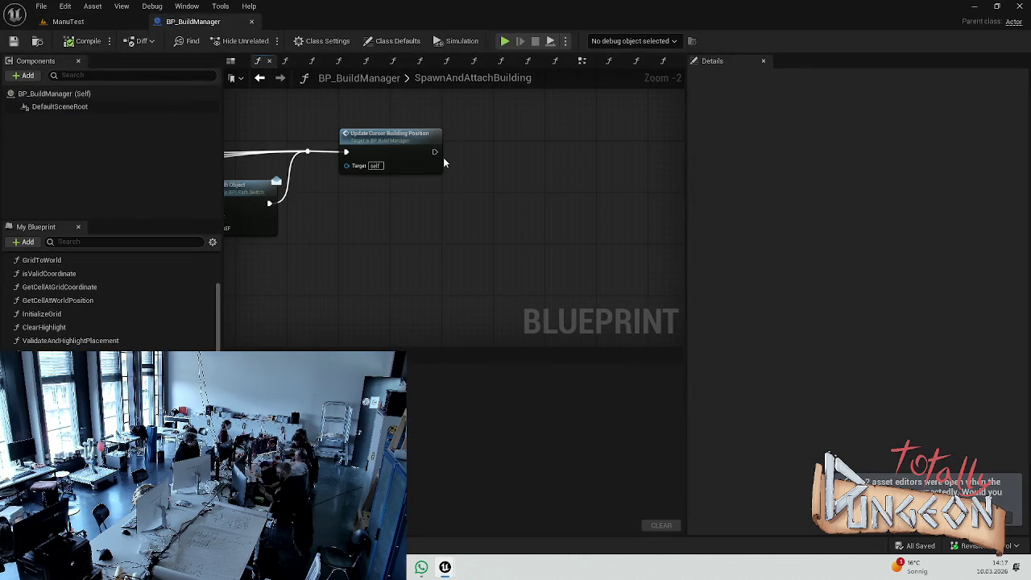
scroll(443, 158, up, 1)
scroll(81, 302, down, 5)
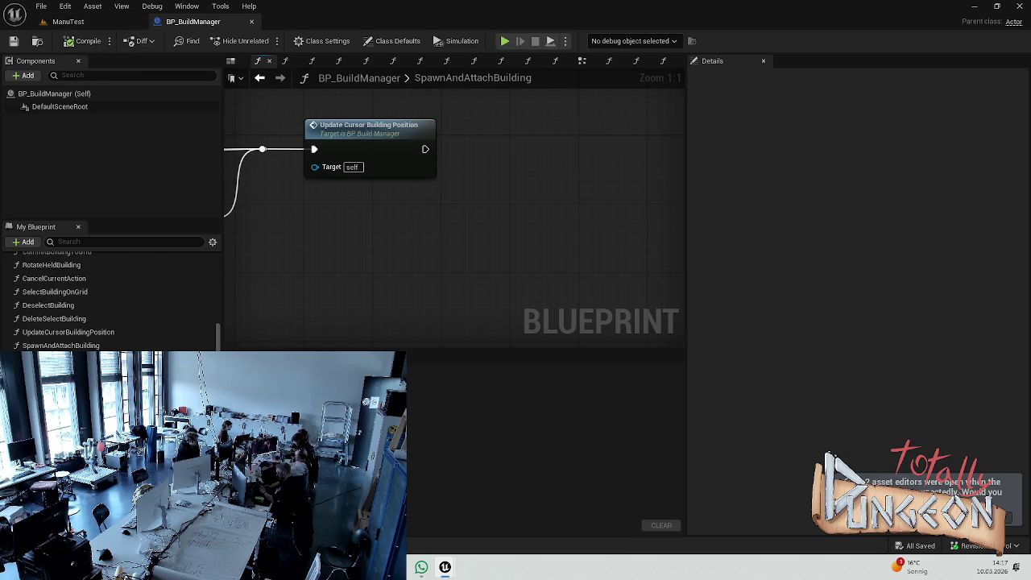
scroll(516, 291, down, 3)
drag(674, 226, 492, 216)
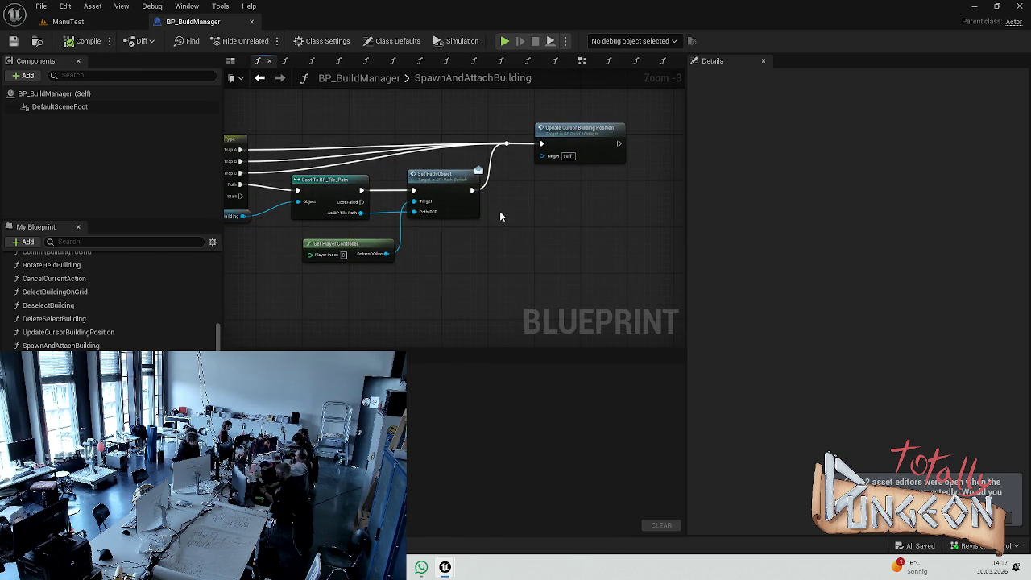
drag(242, 201, 555, 209)
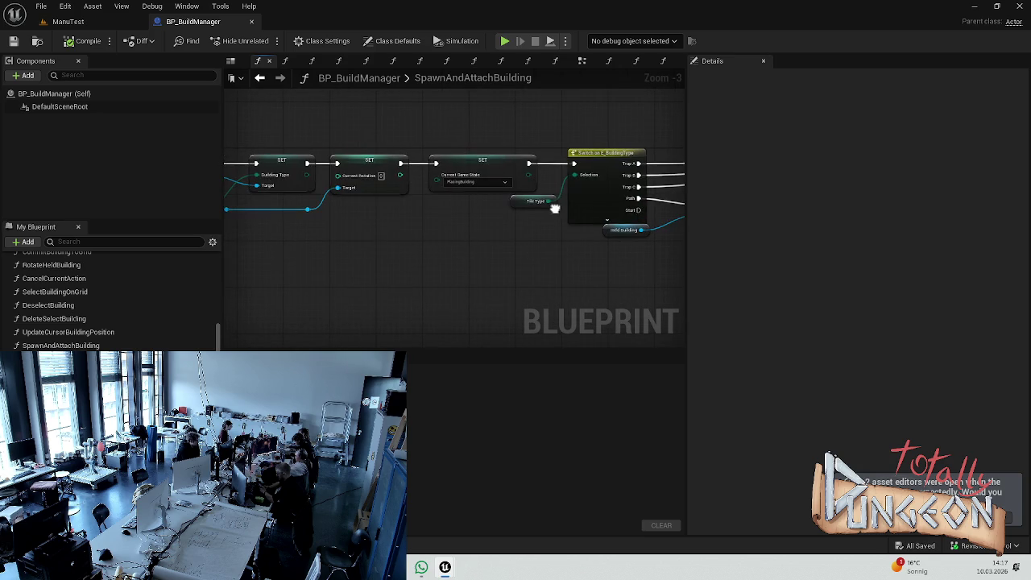
Step: Inspect the Held Building, Tile Type and Current Rotation setter variable properties
scroll(555, 209, up, 2)
scroll(645, 210, down, 2)
scroll(440, 210, up, 3)
drag(440, 210, 521, 201)
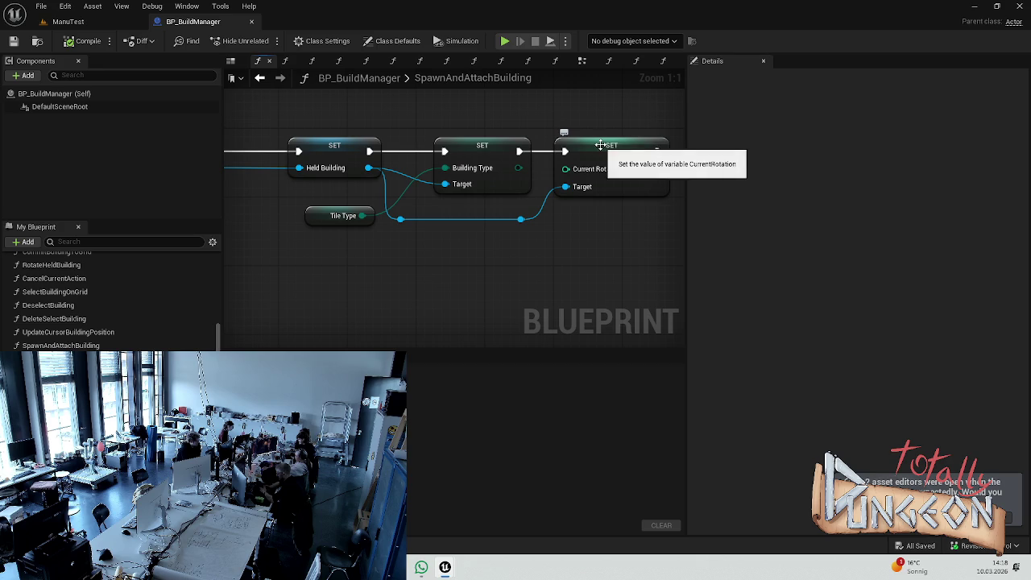
click(603, 173)
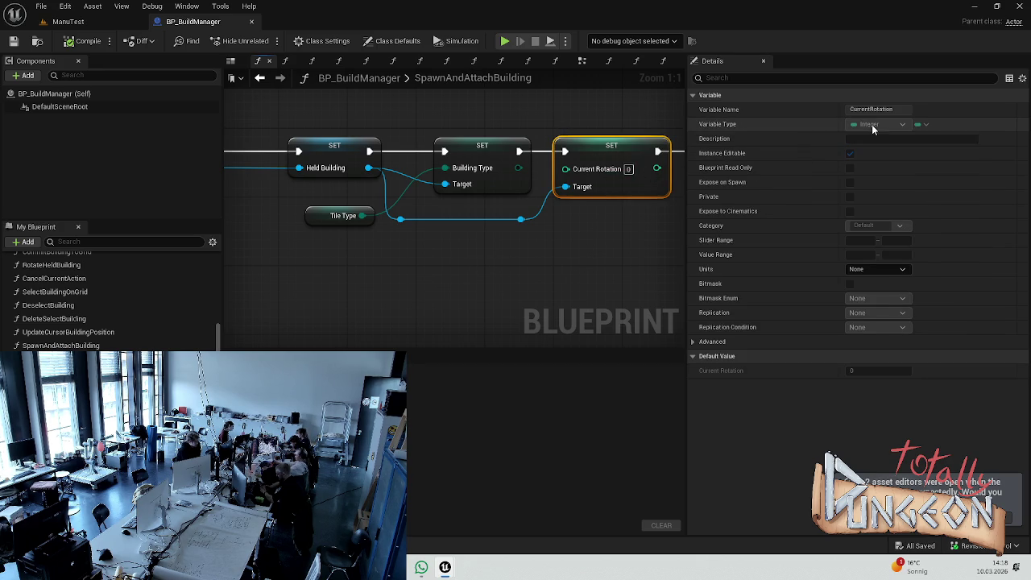
click(229, 427)
Step: Multiply Rotation Index by 90 and feed the result into SET Current Rotation
scroll(113, 306, up, 5)
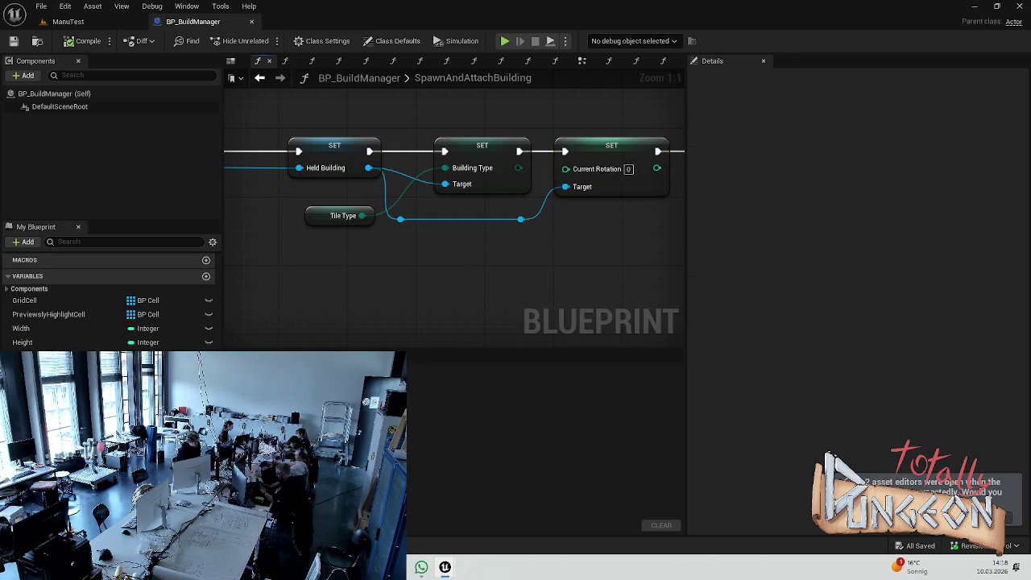
drag(41, 343, 442, 286)
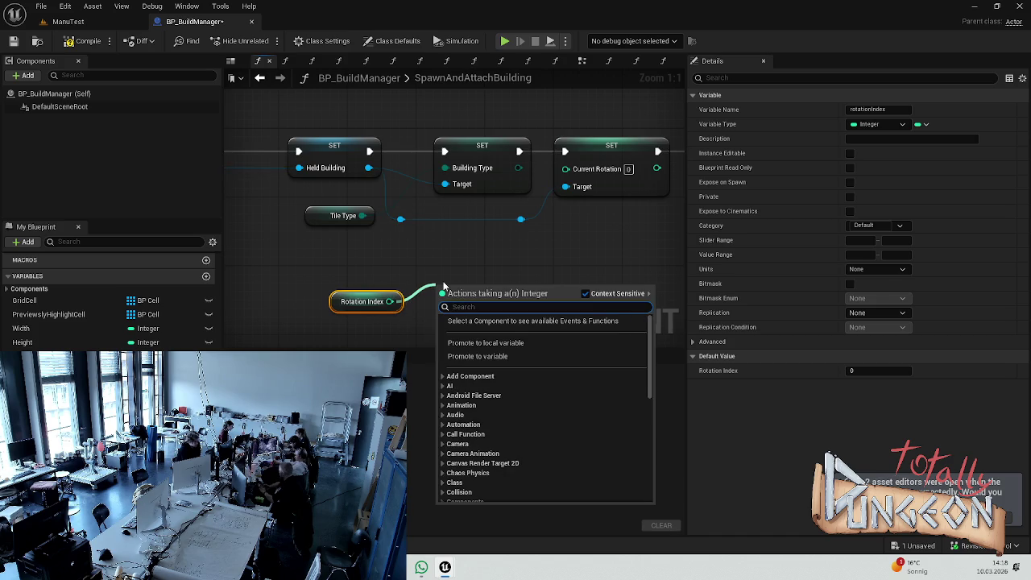
text(mul)
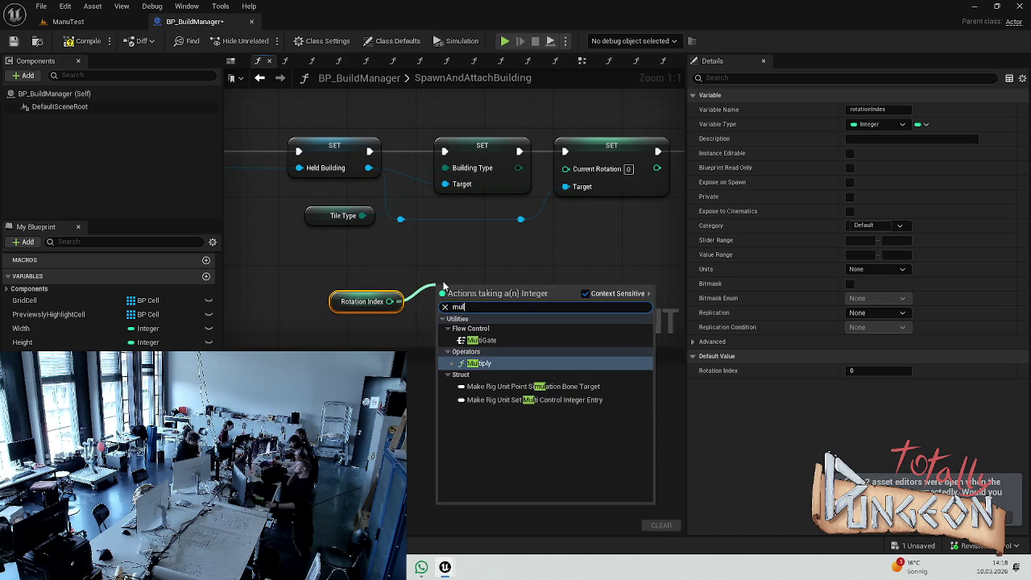
click(477, 364)
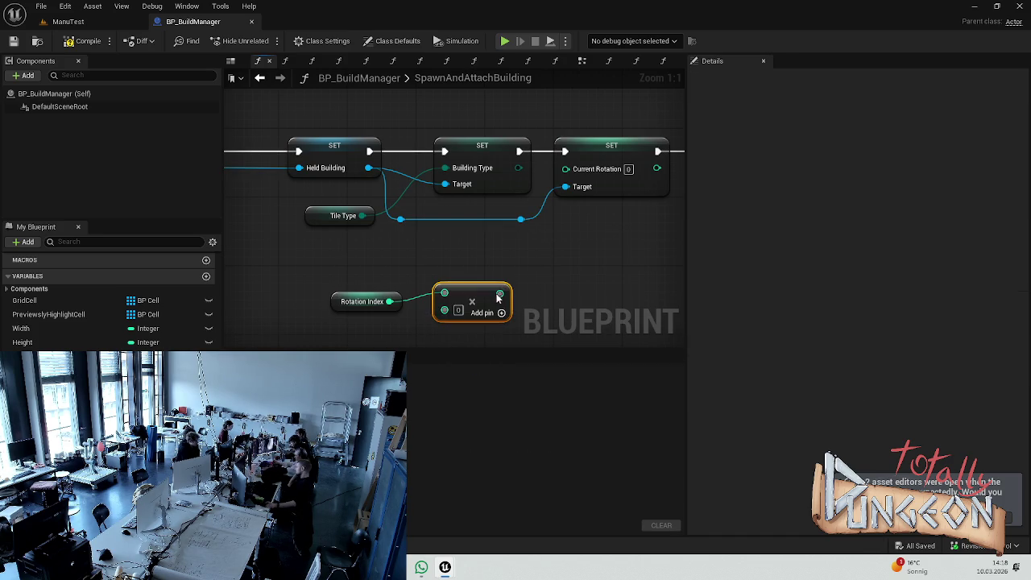
text(90)
key(Return)
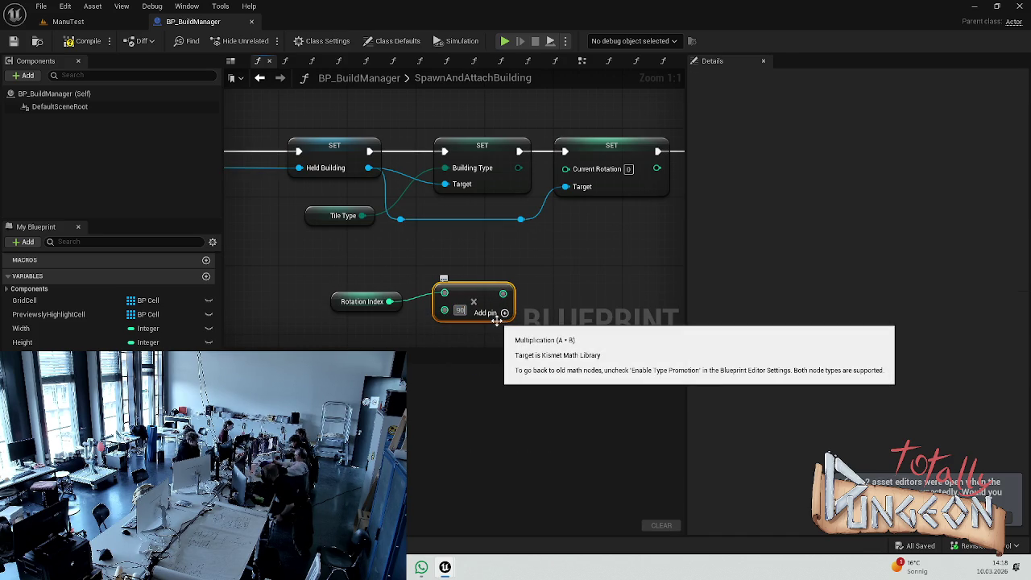
drag(503, 293, 567, 167)
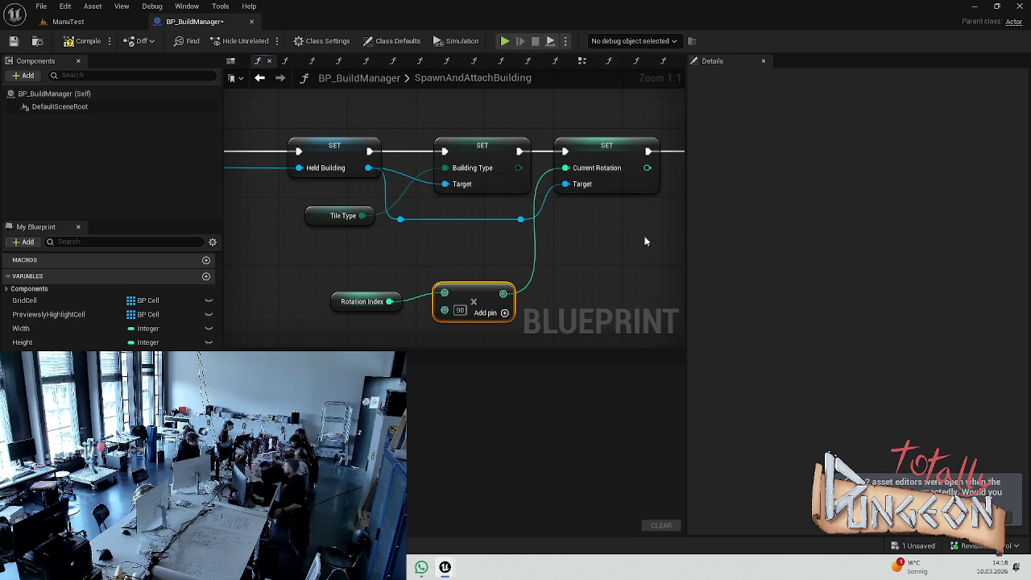
Step: Compile BP_BuildManager and return to the ManuTest level
click(84, 41)
click(586, 288)
click(68, 21)
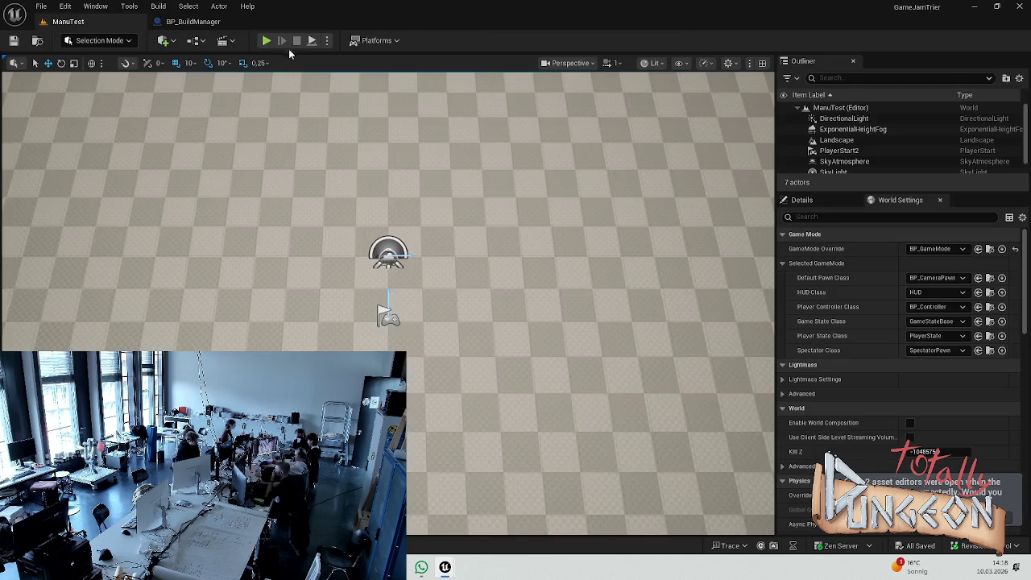
Step: Start a play test and place wall tiles in the middle and an upper column
click(265, 41)
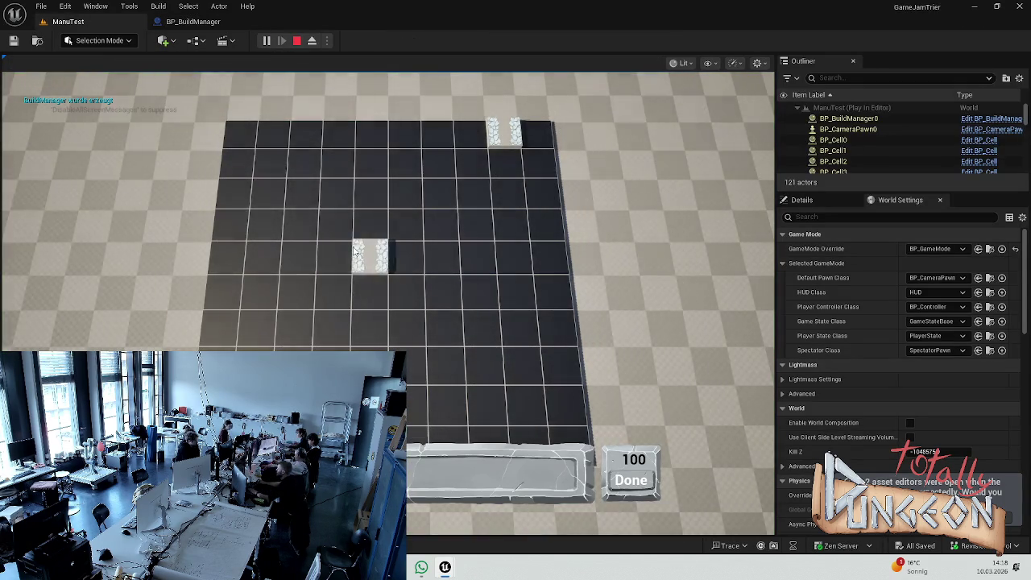
click(333, 255)
click(371, 223)
click(441, 223)
click(406, 161)
click(406, 191)
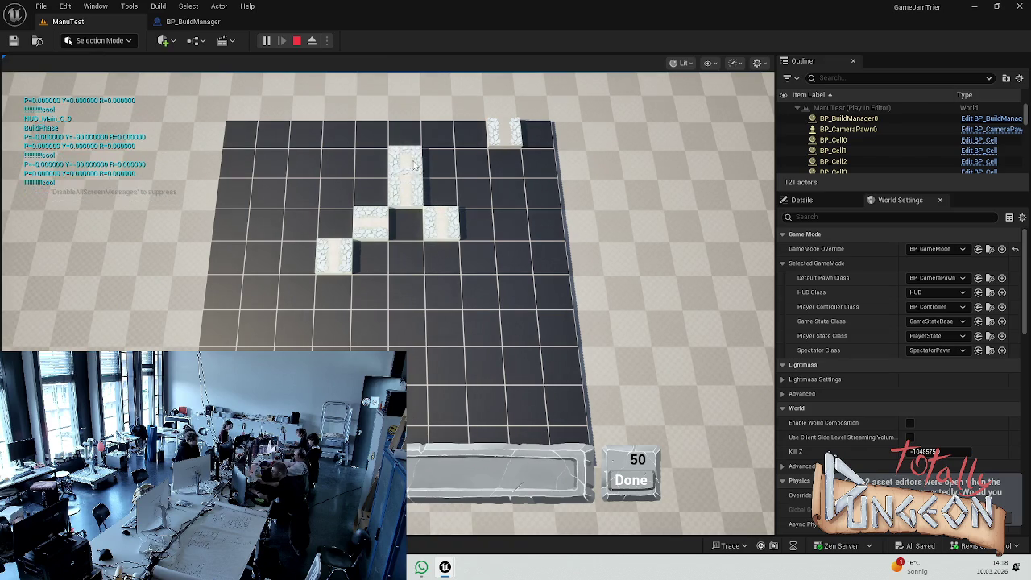
Step: Fill the lower row and right side until the counter reads 0, stop, and reopen BP_BuildManager
click(406, 326)
click(443, 327)
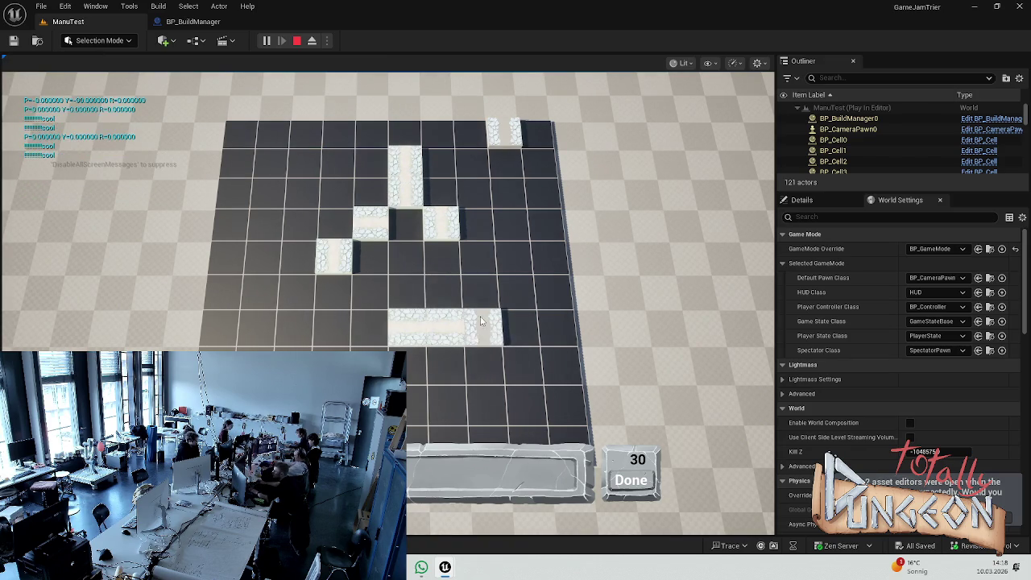
click(482, 326)
click(483, 291)
click(482, 258)
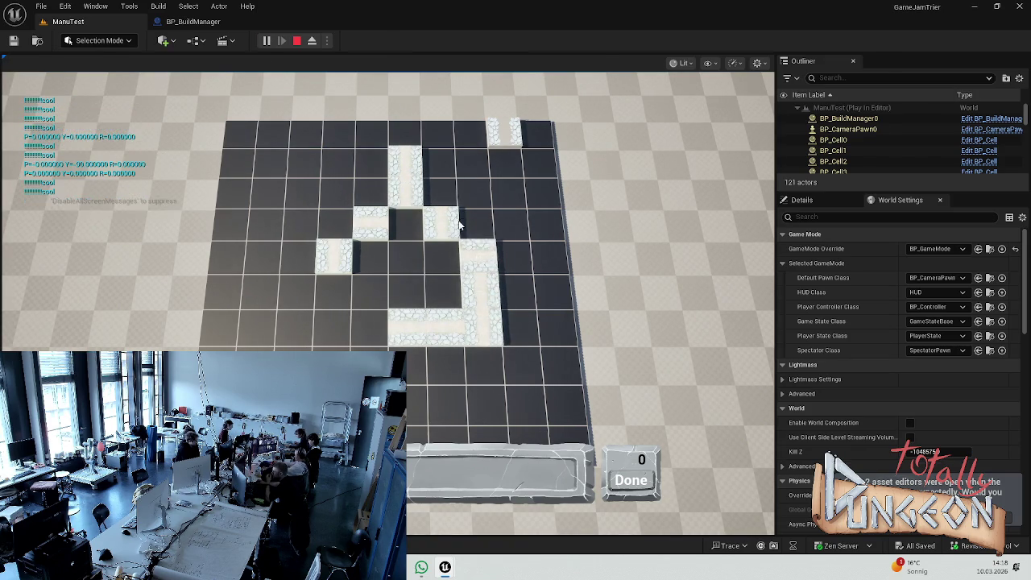
key(Escape)
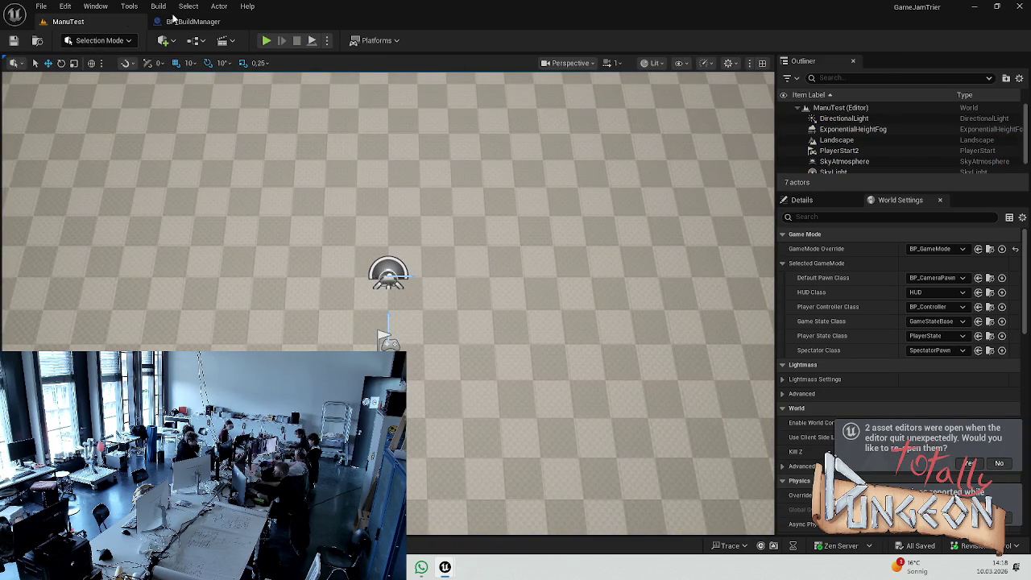
click(192, 22)
Step: Inspect the SET Current Rotation node, then view RotateHeldBuilding's add-90, modulo-360 rotation math
click(601, 154)
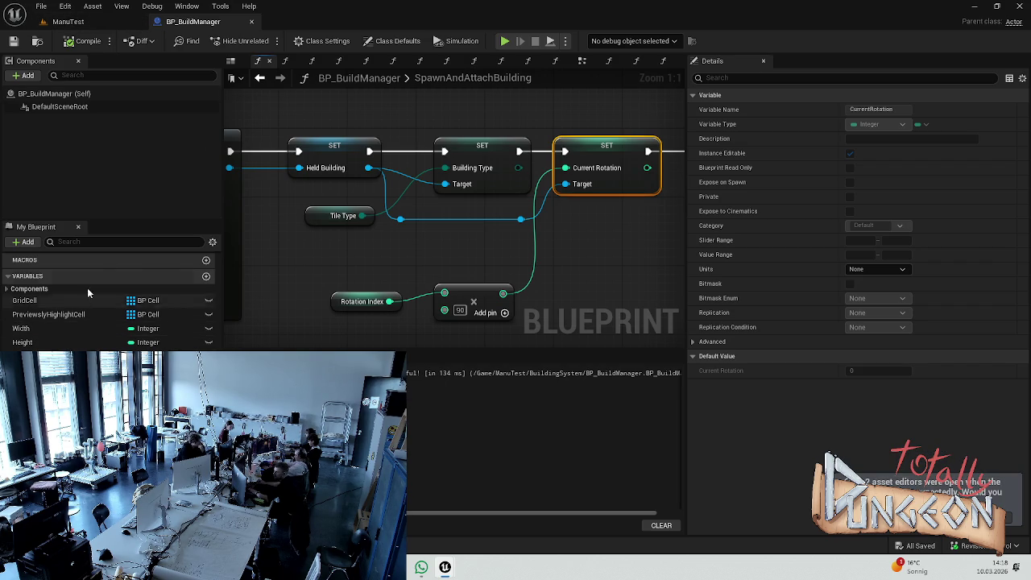
scroll(588, 224, down, 3)
drag(589, 224, 357, 190)
scroll(104, 306, up, 3)
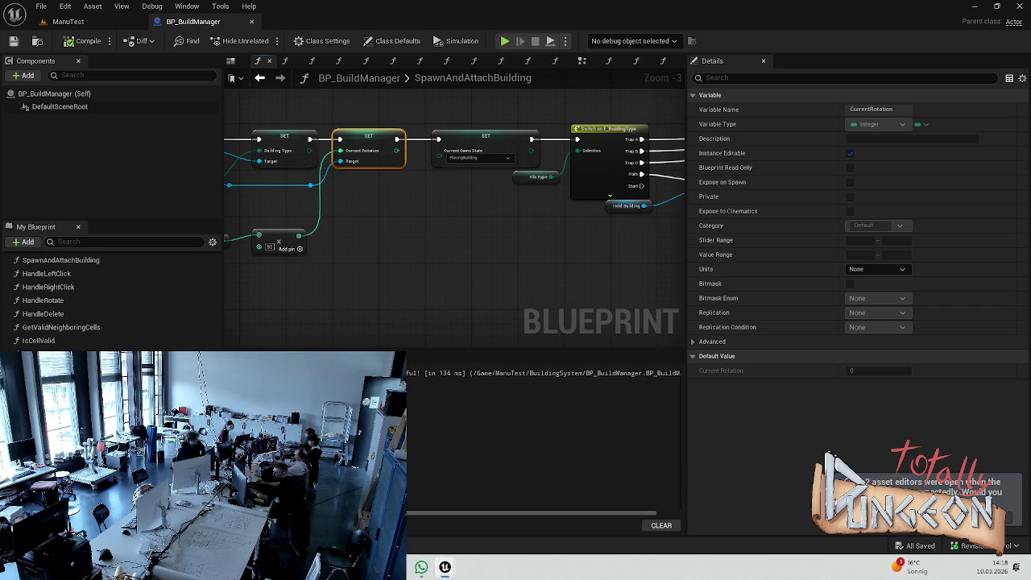
scroll(105, 330, up, 3)
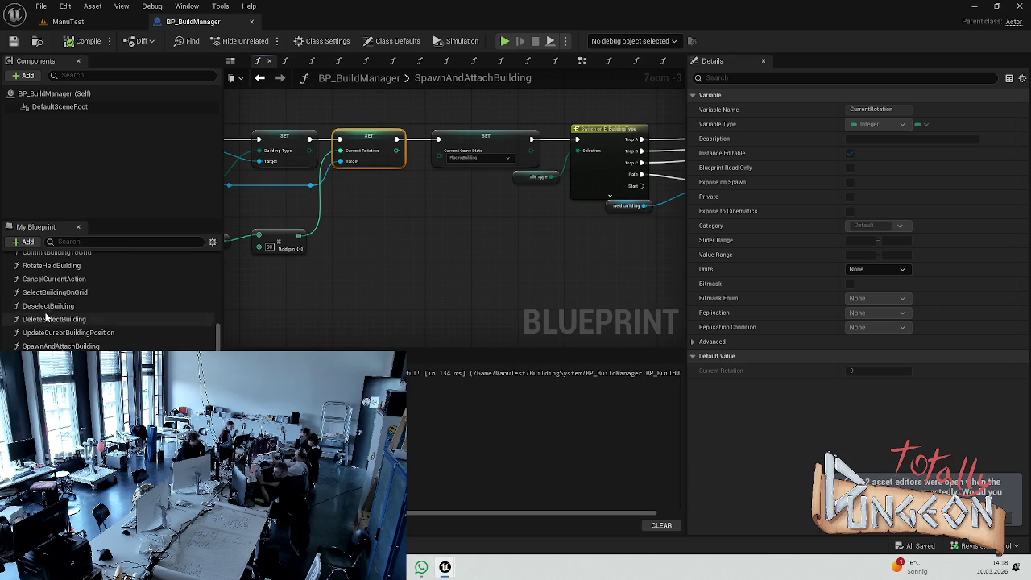
double_click(57, 266)
drag(562, 223, 375, 193)
scroll(375, 193, up, 3)
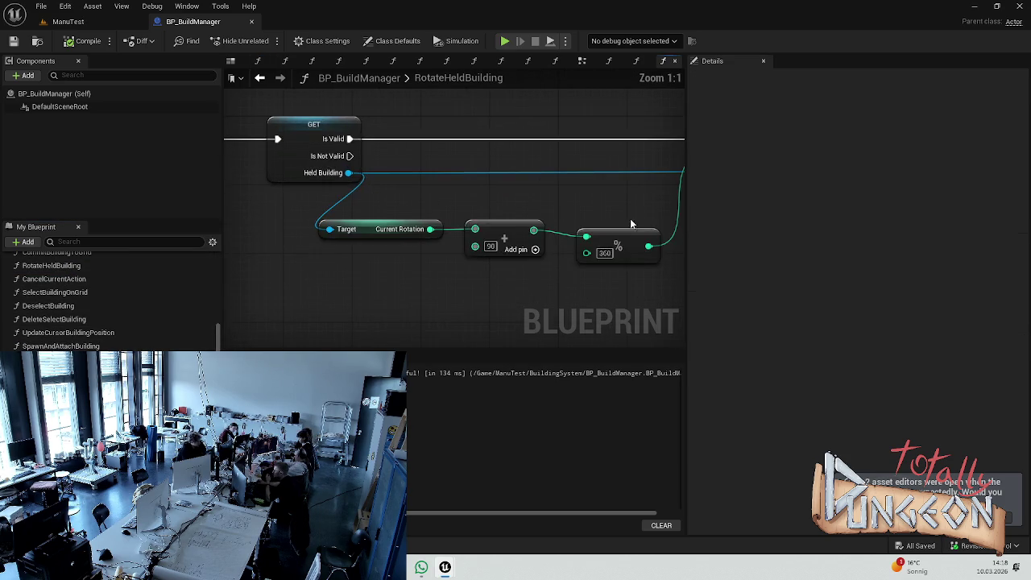
Step: Delete the add-90 and modulo-360 nodes and the SET Current Rotation node
scroll(484, 207, down, 2)
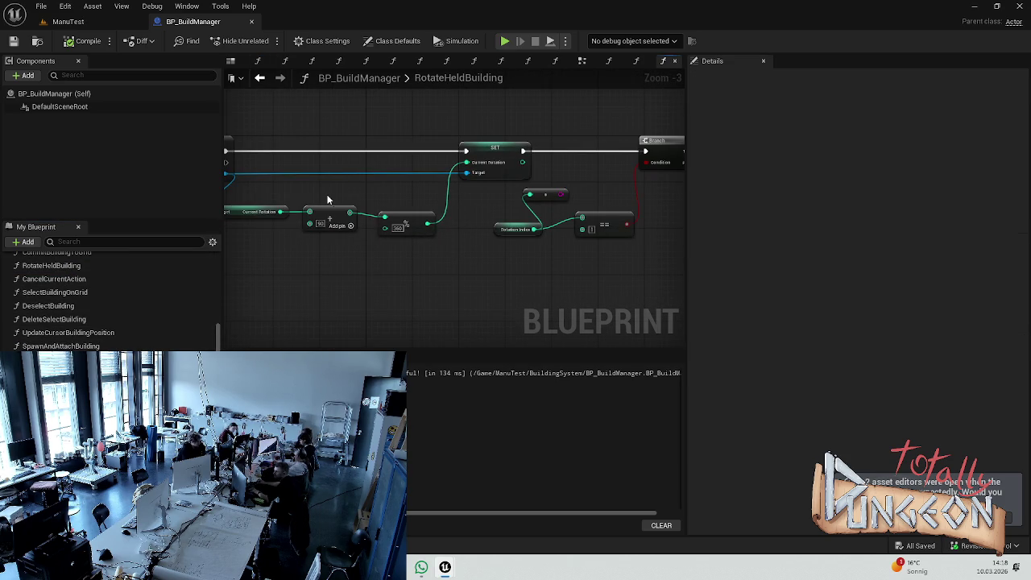
drag(328, 199, 442, 251)
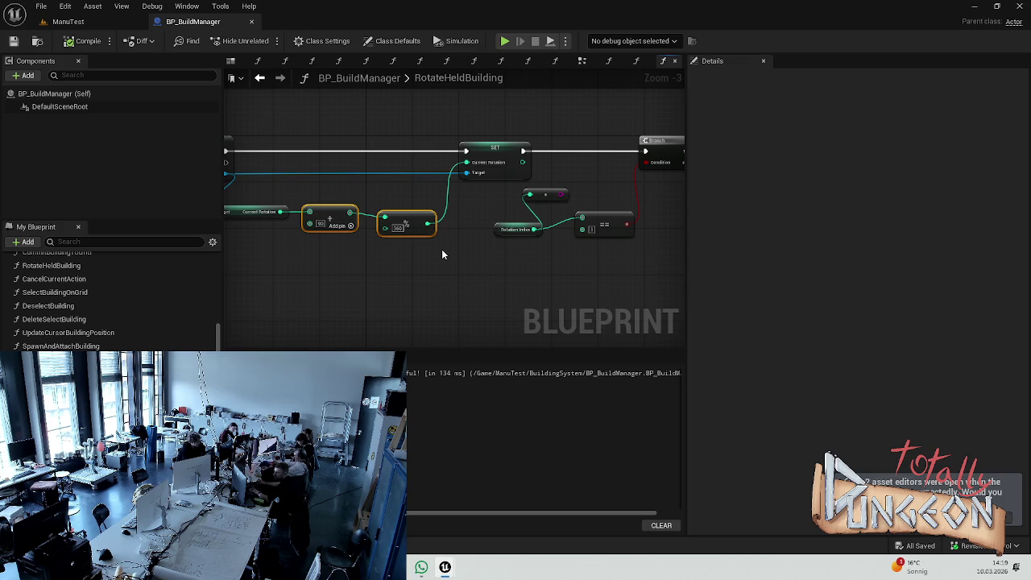
click(442, 255)
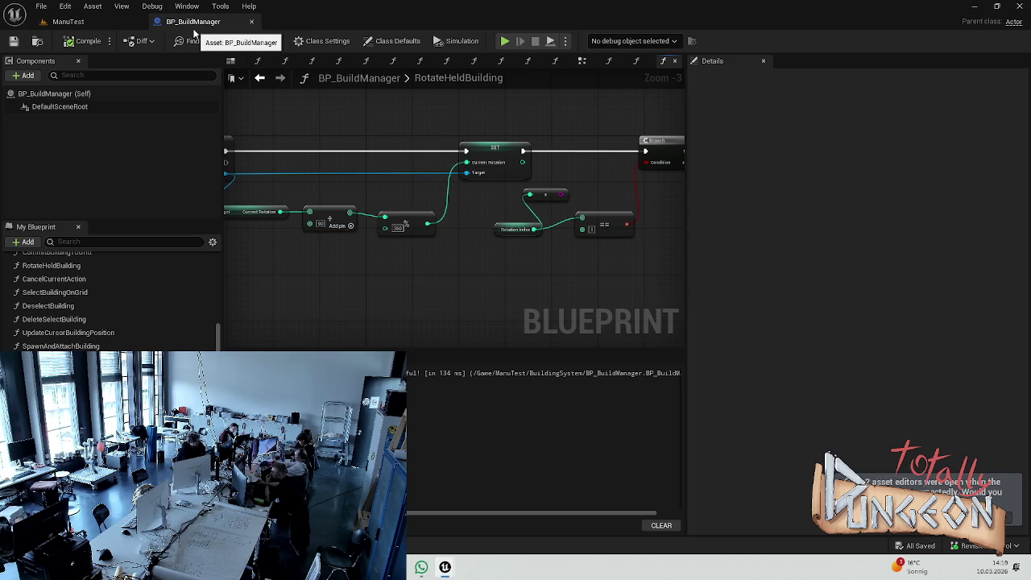
scroll(408, 246, up, 1)
drag(327, 193, 453, 238)
key(Delete)
click(500, 131)
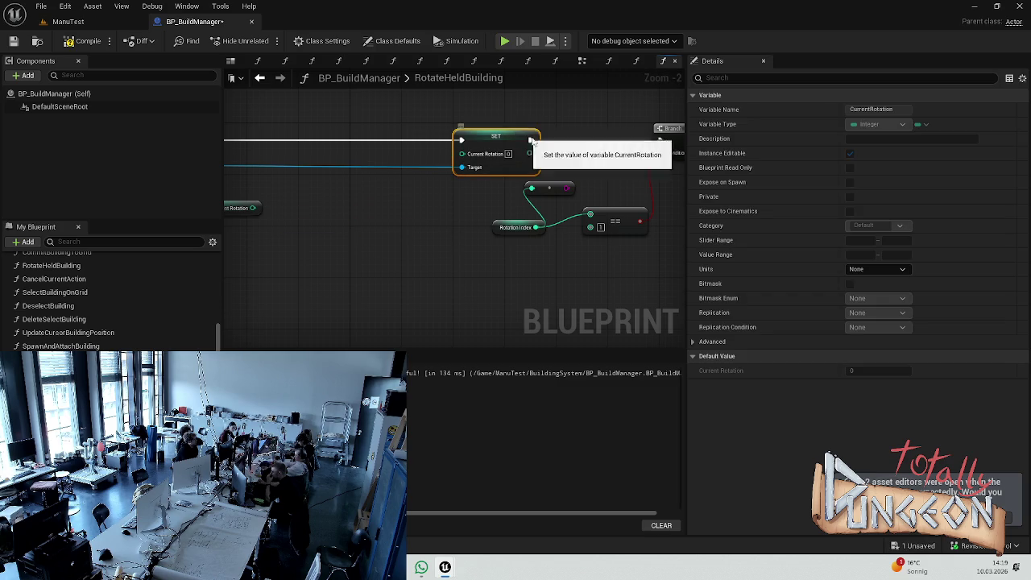
key(Delete)
Step: Wire the GET node's execution to the Branch and move the Current Rotation node right
drag(510, 161, 583, 175)
scroll(287, 159, down, 2)
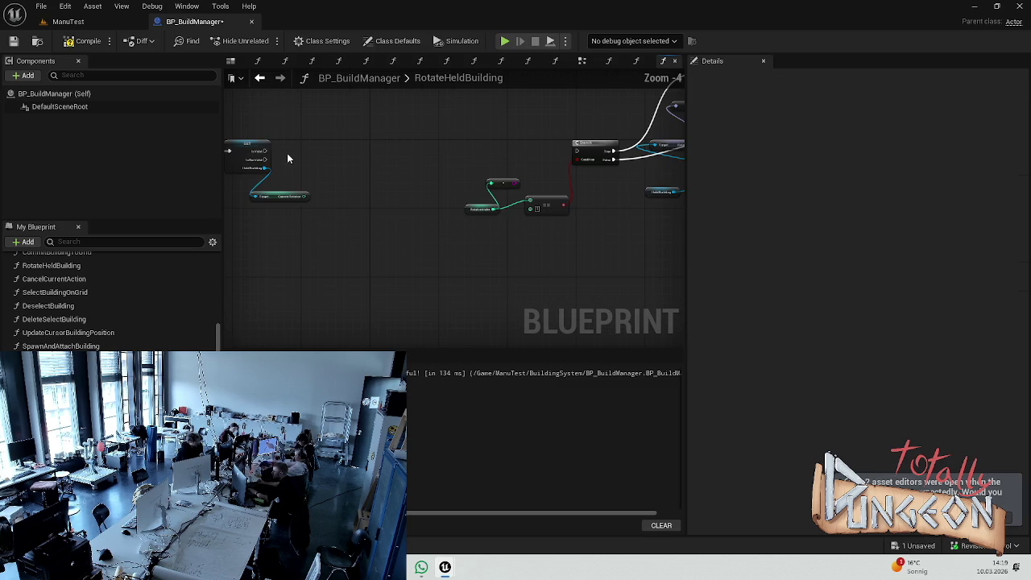
mouse_move(262, 151)
mouse_down()
mouse_move(590, 155)
mouse_move(577, 152)
mouse_up()
scroll(297, 196, up, 1)
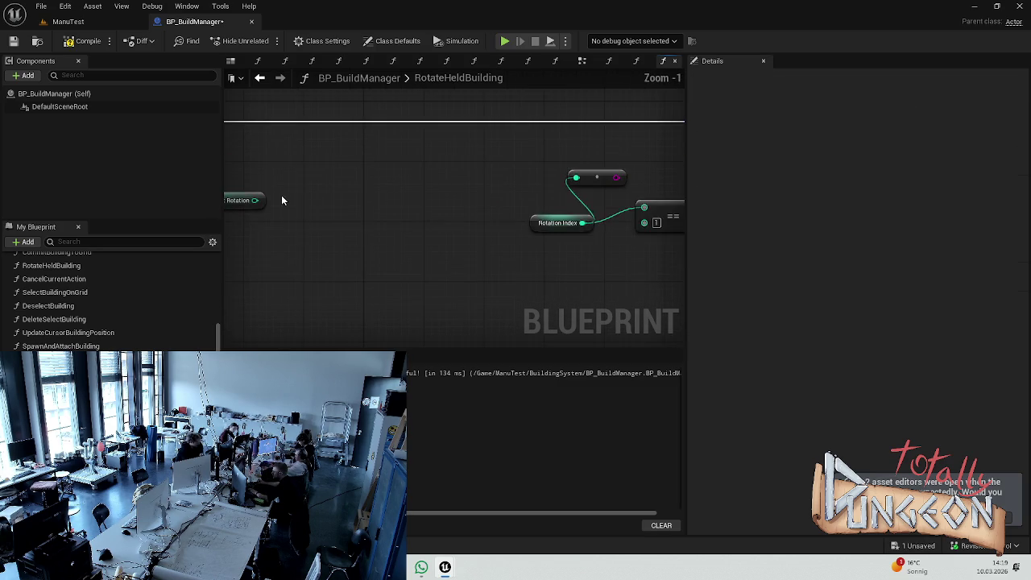
drag(262, 202, 441, 195)
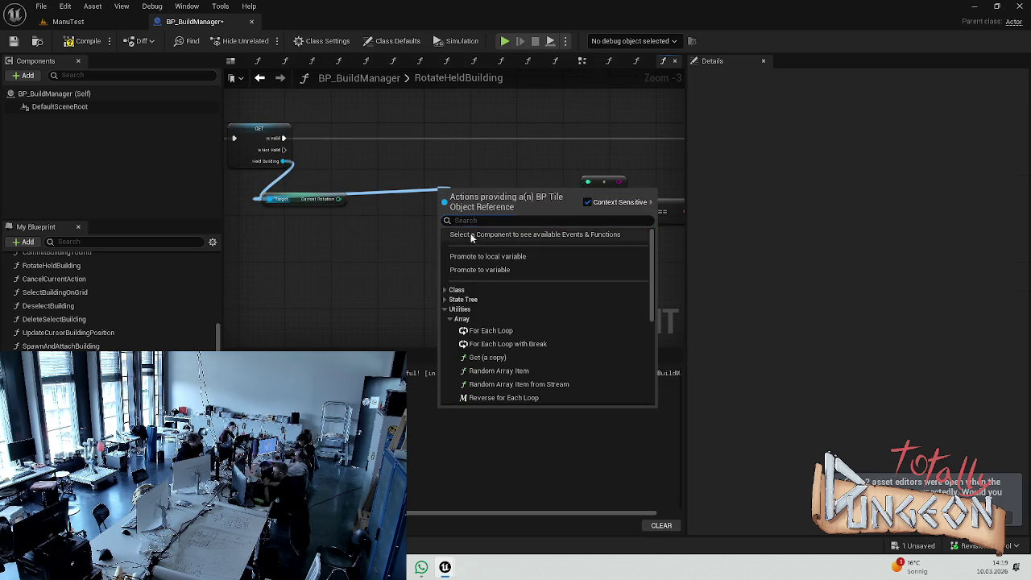
click(330, 221)
drag(294, 193, 435, 187)
click(483, 258)
Step: Bring the IsValid check, Current Rotation getter and SET Rotation Index node into view together
scroll(509, 216, up, 3)
mouse_move(511, 217)
mouse_down()
mouse_move(424, 226)
mouse_move(368, 180)
mouse_move(449, 196)
mouse_up()
scroll(113, 298, up, 5)
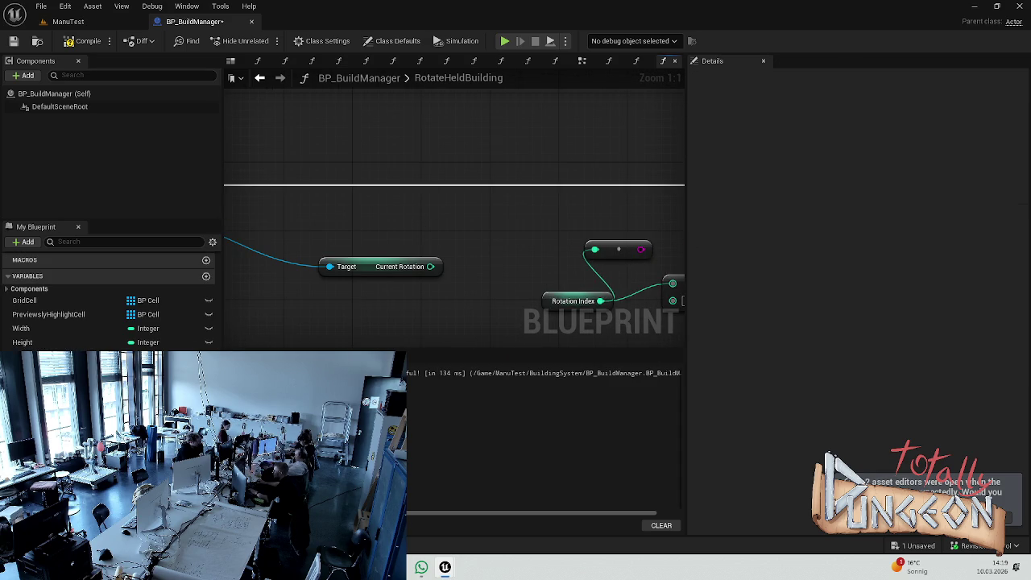
drag(395, 240, 666, 216)
drag(532, 211, 487, 254)
mouse_move(506, 207)
mouse_down()
mouse_move(543, 184)
mouse_move(481, 175)
mouse_move(378, 237)
mouse_move(309, 246)
mouse_up()
scroll(548, 182, down, 1)
click(342, 201)
drag(341, 204, 640, 180)
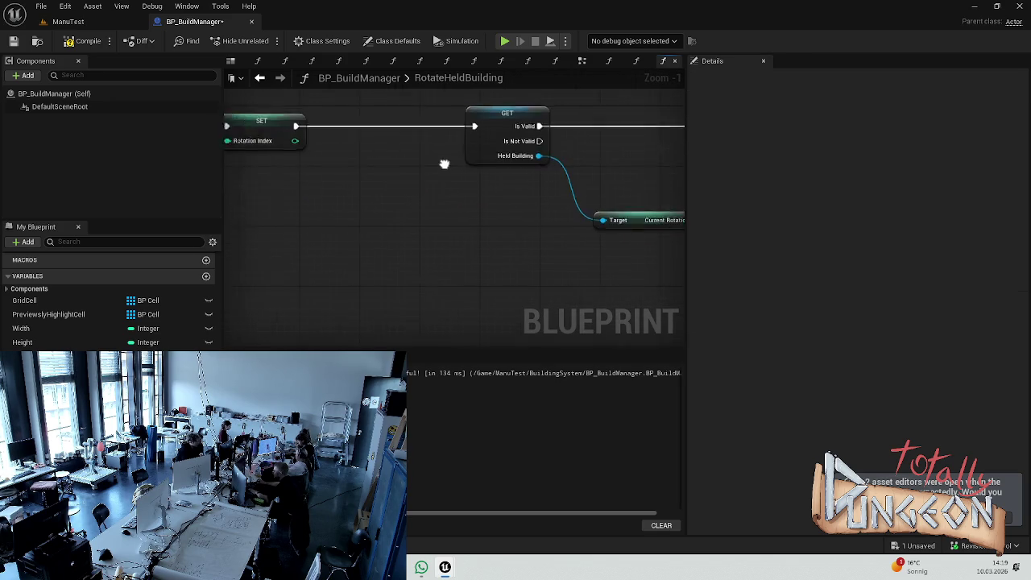
scroll(324, 199, down, 3)
Step: Place SET Rotation Index beside IsValid and wire the execution IsValid → SET → Branch
click(311, 169)
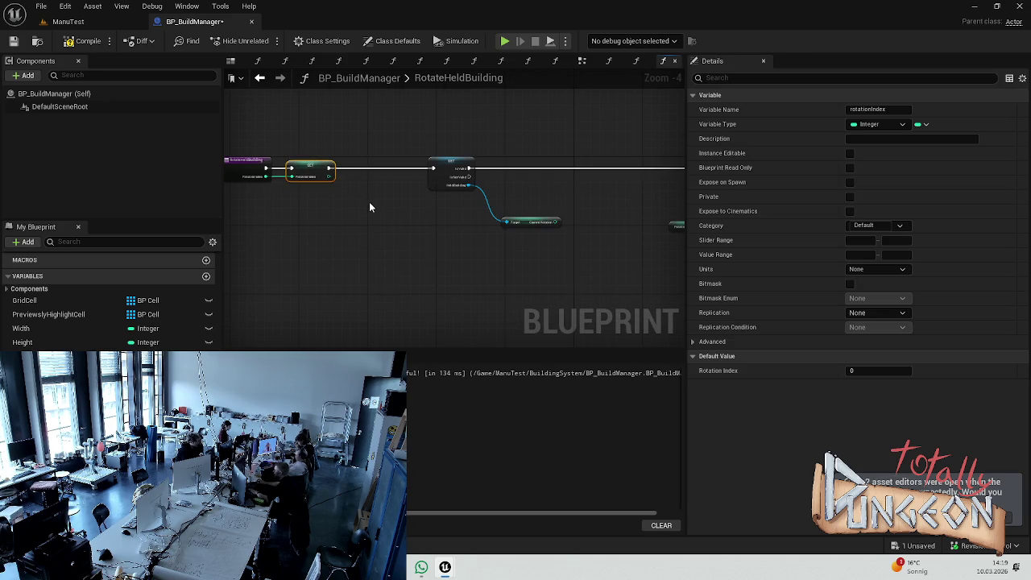
mouse_move(369, 203)
mouse_down()
mouse_move(360, 215)
mouse_move(456, 230)
mouse_up()
scroll(488, 216, up, 4)
scroll(494, 154, down, 1)
mouse_move(494, 154)
mouse_down()
mouse_move(531, 159)
mouse_move(474, 156)
mouse_up()
scroll(469, 229, down, 2)
drag(250, 199, 395, 198)
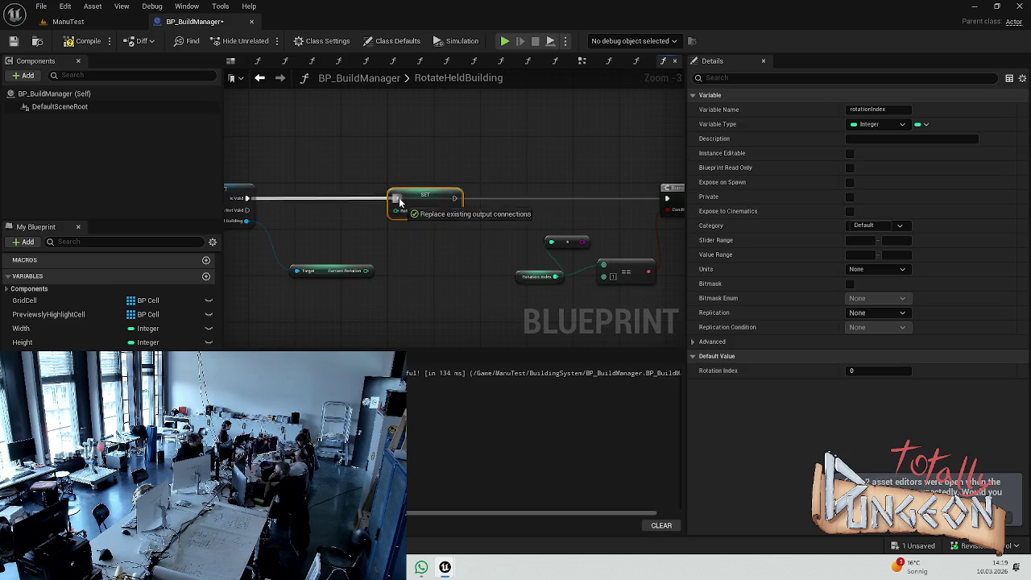
drag(456, 198, 677, 203)
click(607, 228)
drag(425, 199, 638, 198)
Step: Feed Current Rotation into SET Rotation Index's input and save the blueprint
drag(333, 270, 368, 203)
click(318, 249)
mouse_move(329, 274)
mouse_down()
mouse_move(332, 251)
mouse_move(331, 262)
mouse_move(367, 210)
mouse_up()
click(378, 239)
key(ctrl+s)
Step: Play-test the ManuTest level, placing three wall tiles on the grid, then stop
click(68, 21)
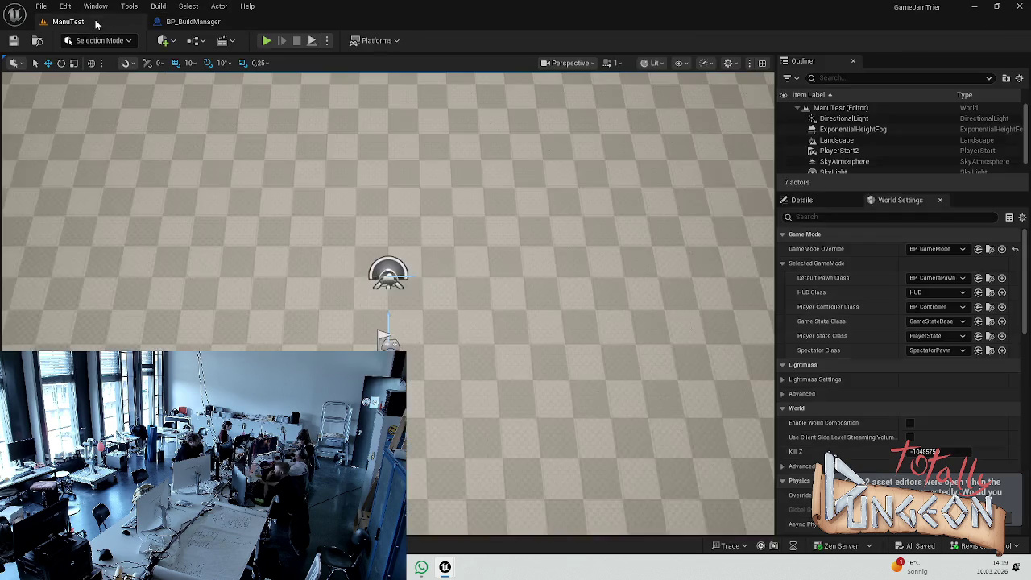
click(264, 41)
click(334, 260)
click(370, 259)
click(443, 259)
key(Escape)
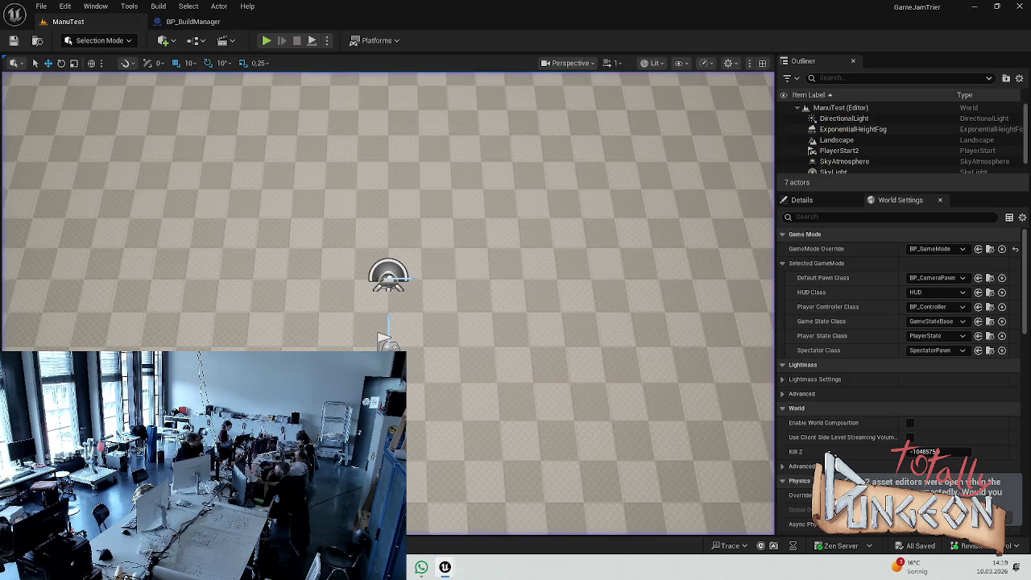
Step: Open BP_BuildManager's SpawnAndAttachBuilding graph and view its SpawnActor chain
click(192, 20)
scroll(108, 314, up, 5)
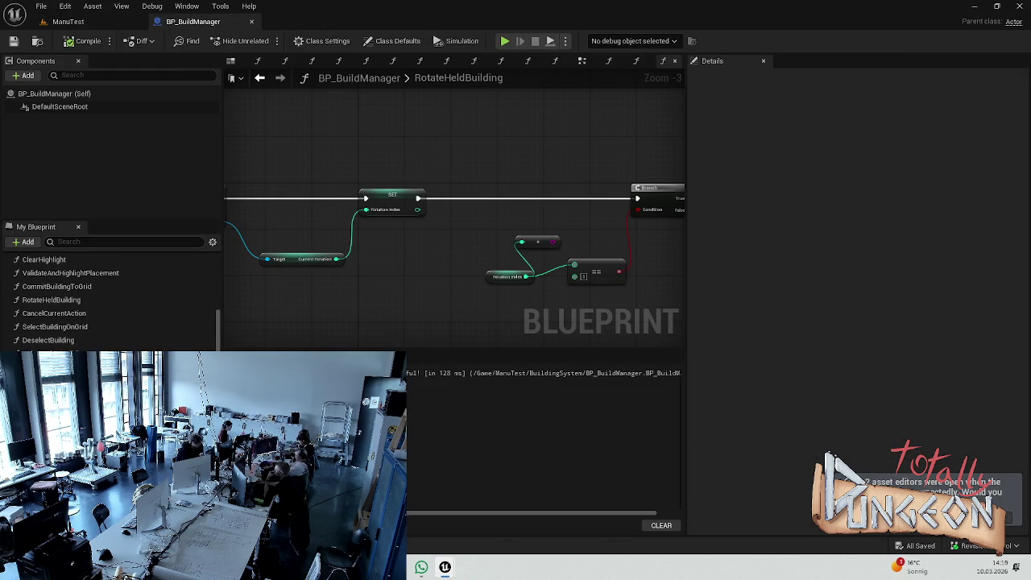
click(258, 60)
drag(358, 242, 425, 245)
drag(341, 232, 432, 240)
drag(481, 268, 323, 184)
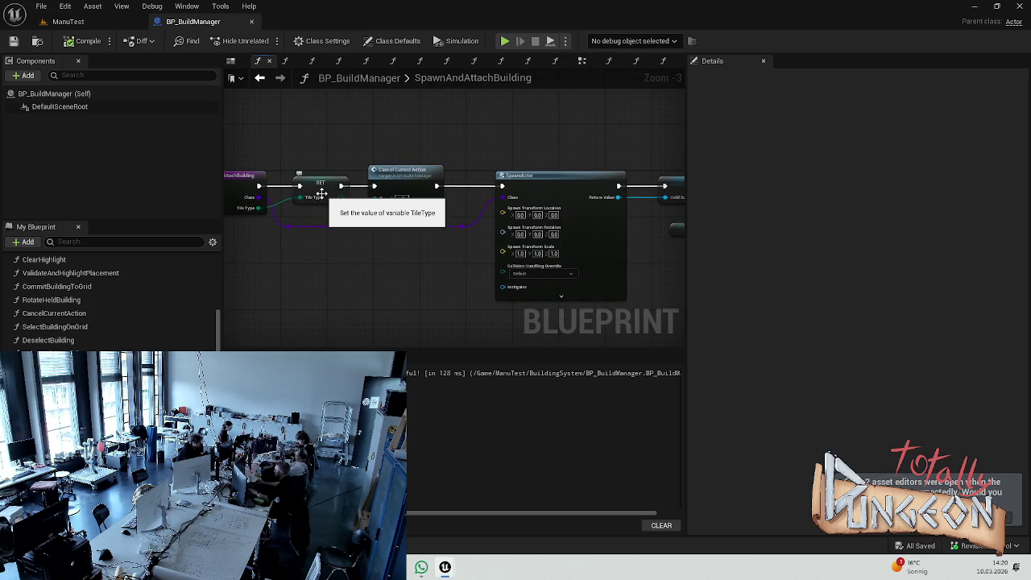
Step: Delete the old Rotation Index and multiply nodes in SpawnAndAttachBuilding
right_click(322, 193)
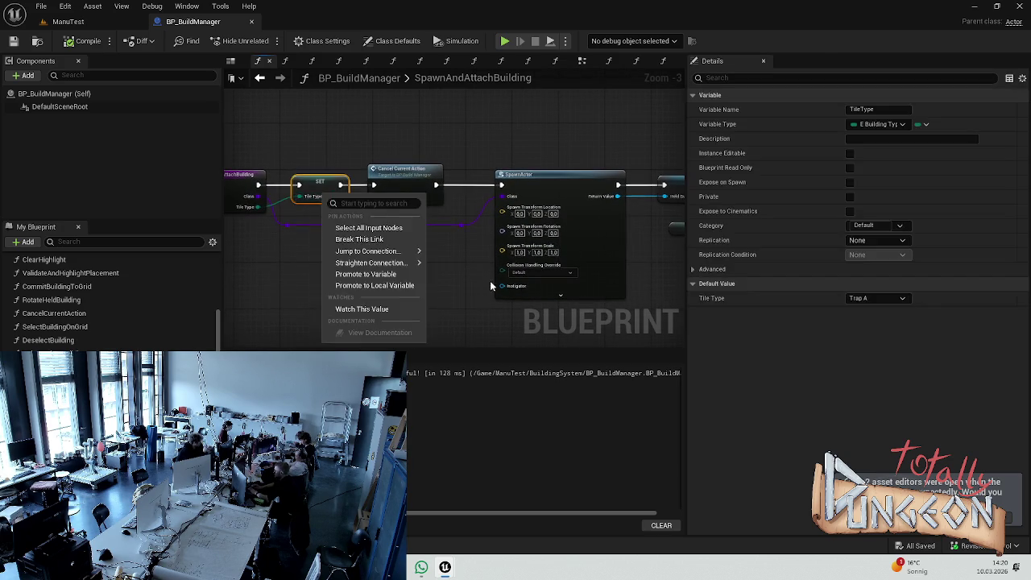
drag(490, 275, 322, 239)
drag(524, 251, 415, 225)
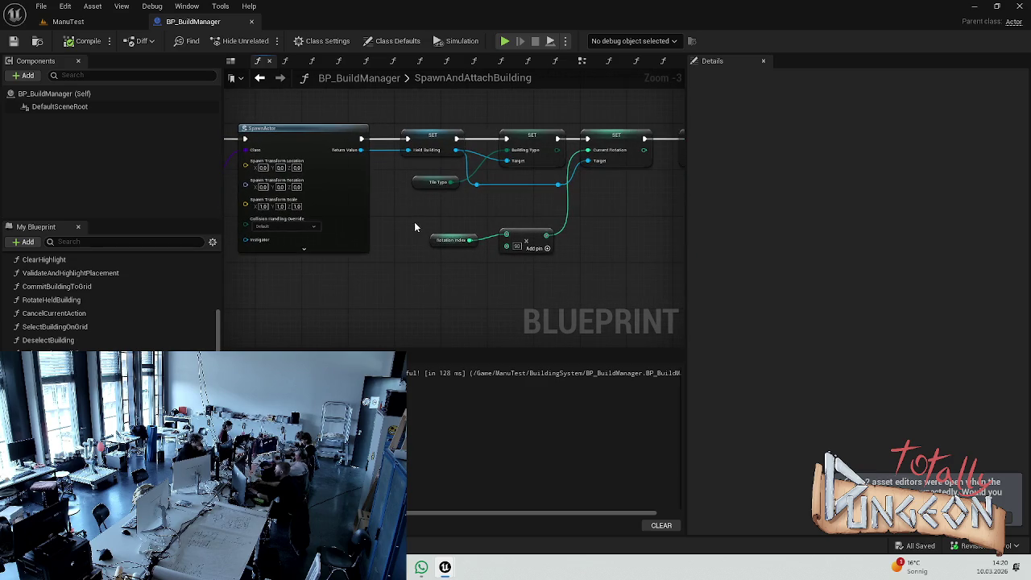
drag(426, 123, 407, 184)
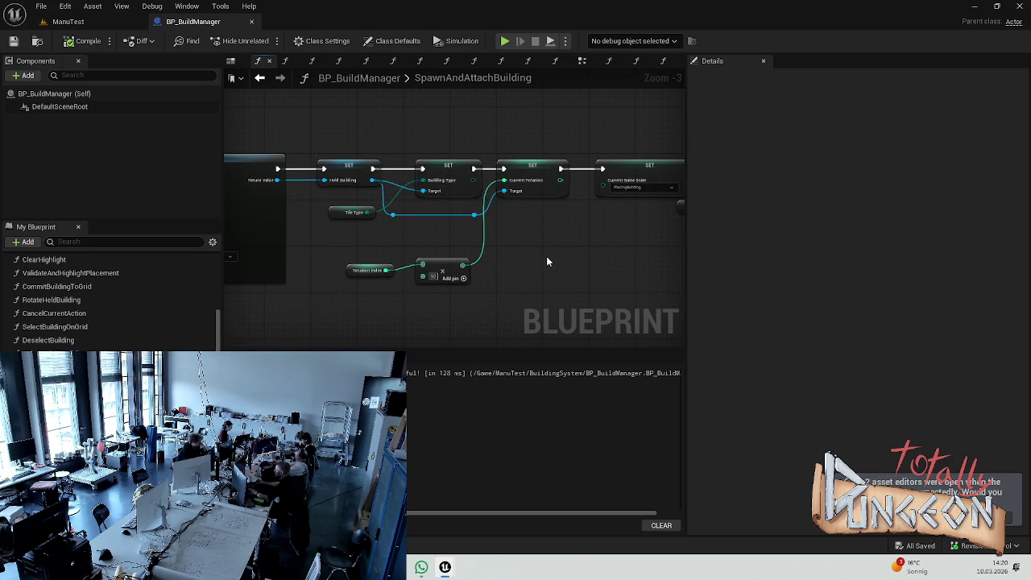
drag(547, 258, 420, 252)
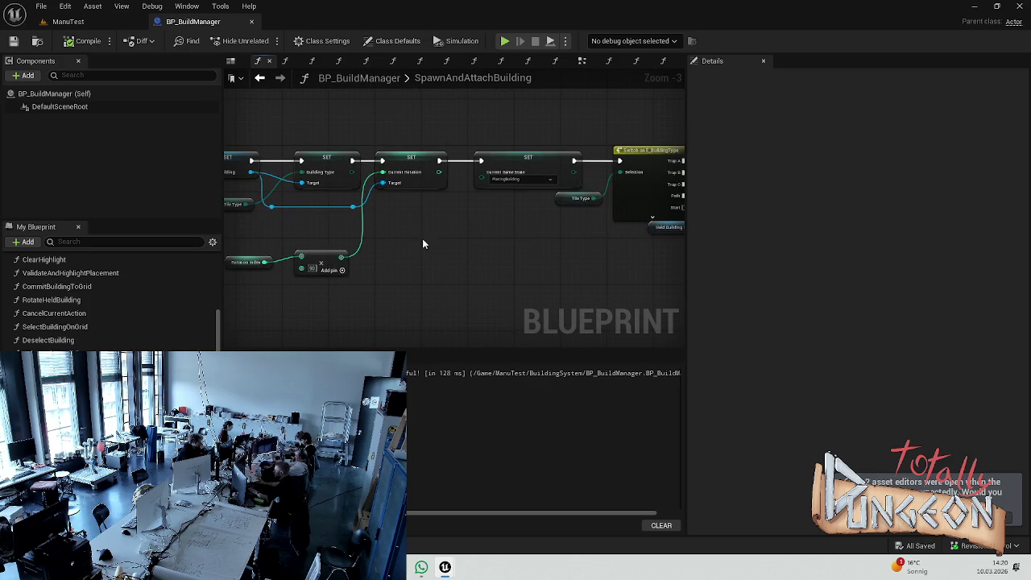
scroll(368, 231, up, 3)
drag(330, 232, 479, 256)
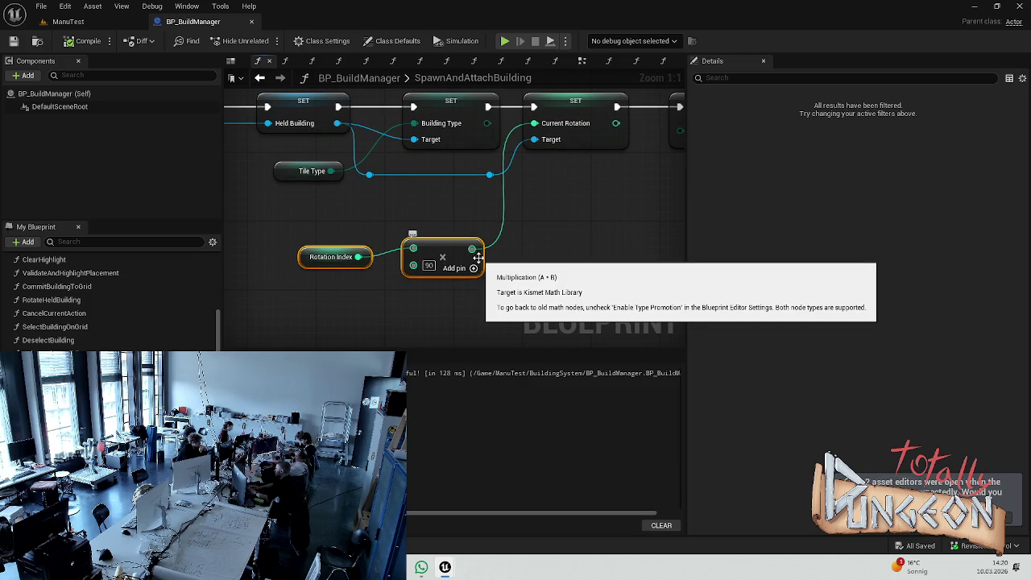
key(Delete)
scroll(484, 253, down, 3)
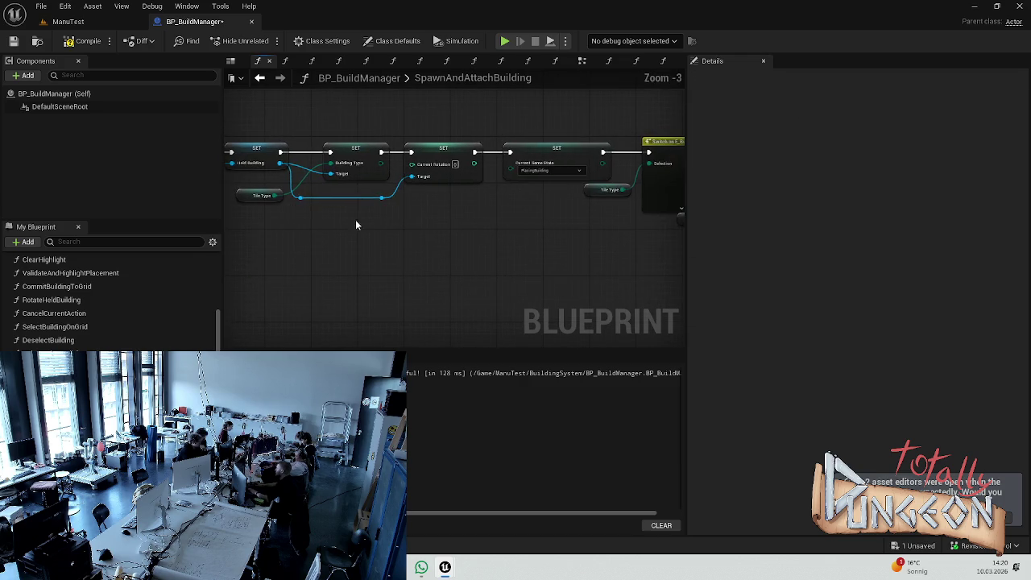
drag(548, 216, 470, 203)
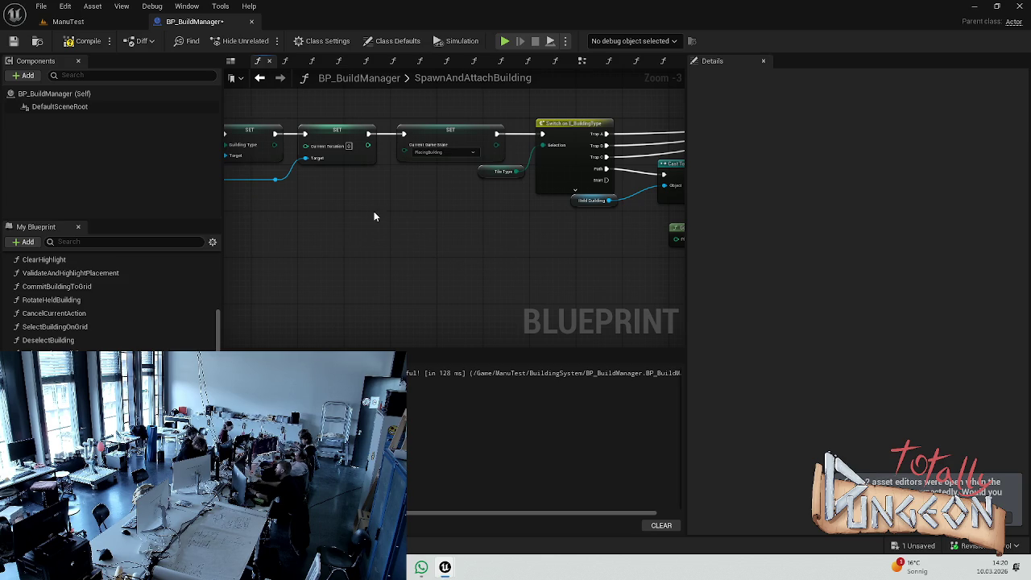
Step: Add a Rotation Index getter near SpawnActor's Spawn Transform Rotation input
scroll(387, 204, down, 2)
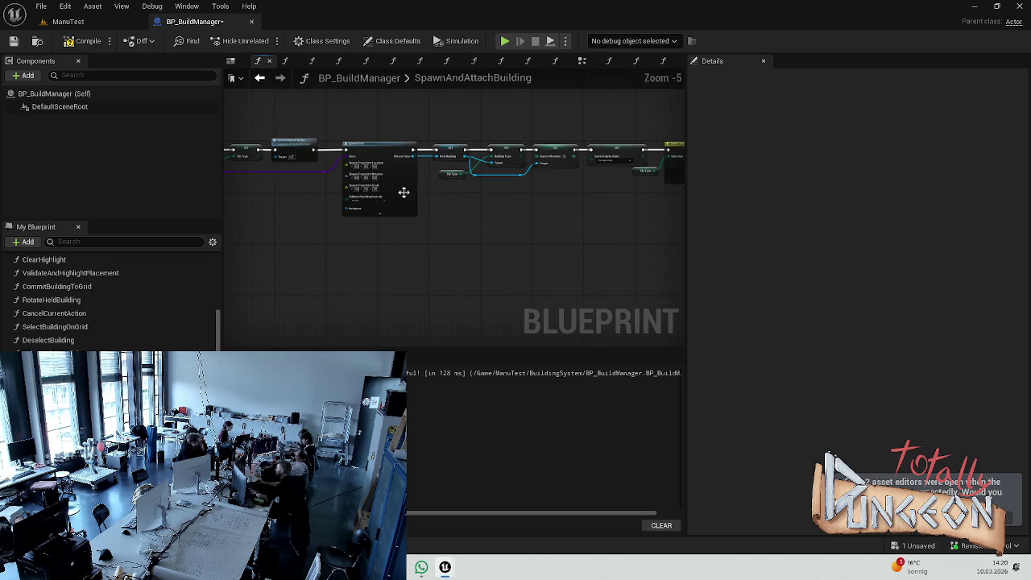
scroll(362, 194, up, 4)
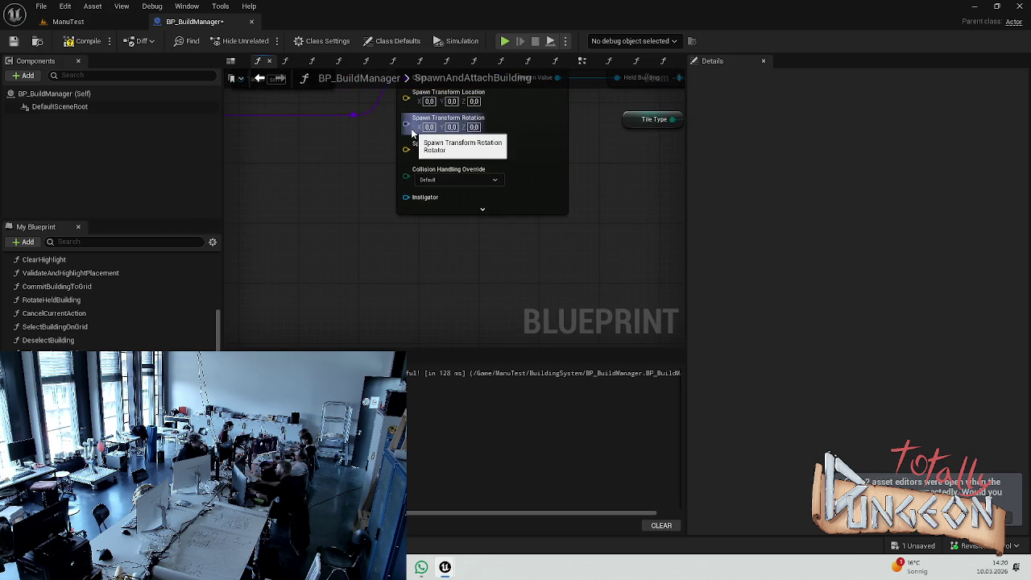
drag(344, 200, 485, 209)
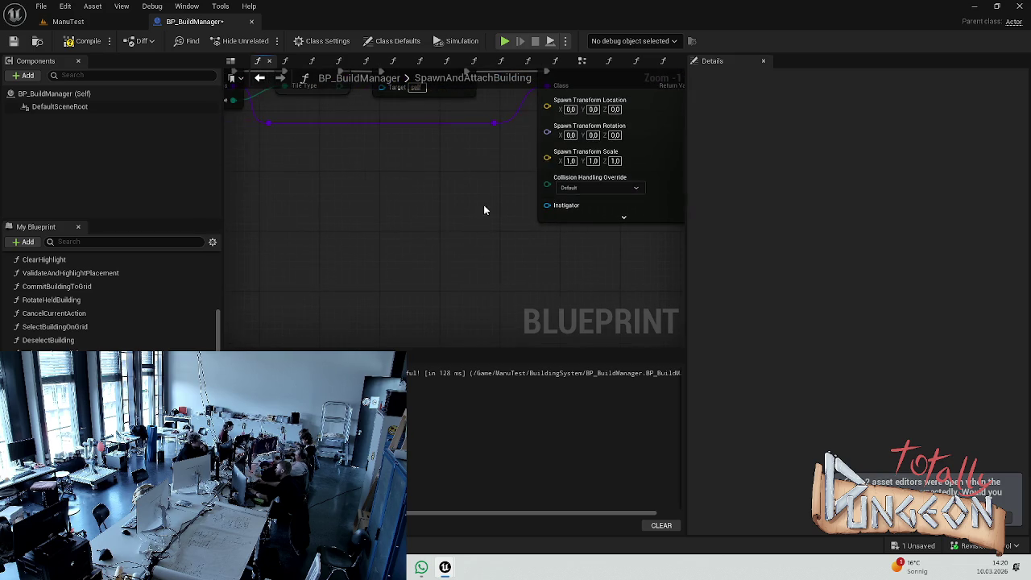
right_click(296, 212)
click(272, 223)
scroll(109, 307, down, 5)
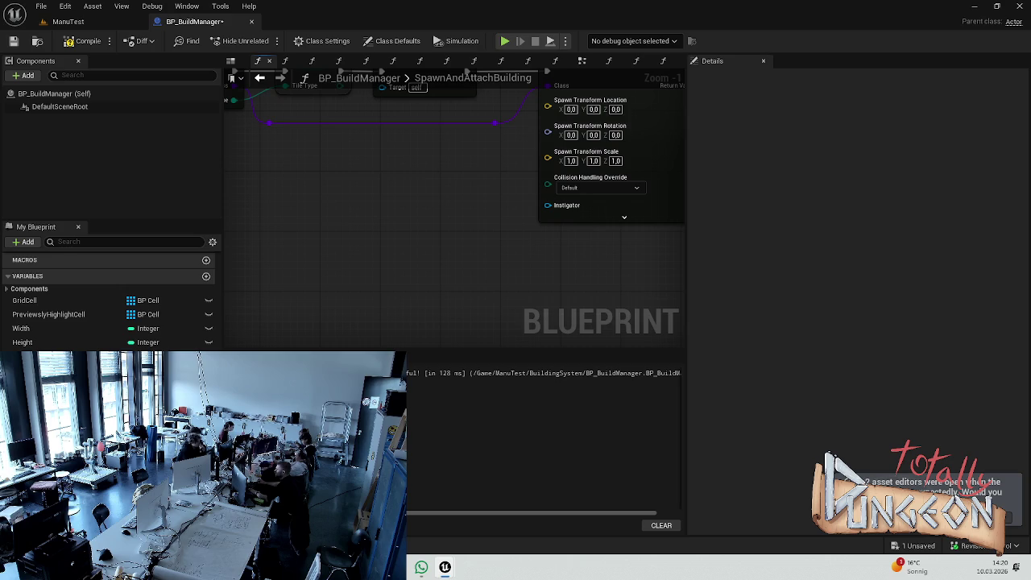
mouse_move(33, 356)
mouse_down()
mouse_move(235, 274)
mouse_move(244, 251)
mouse_move(324, 214)
mouse_up()
click(282, 267)
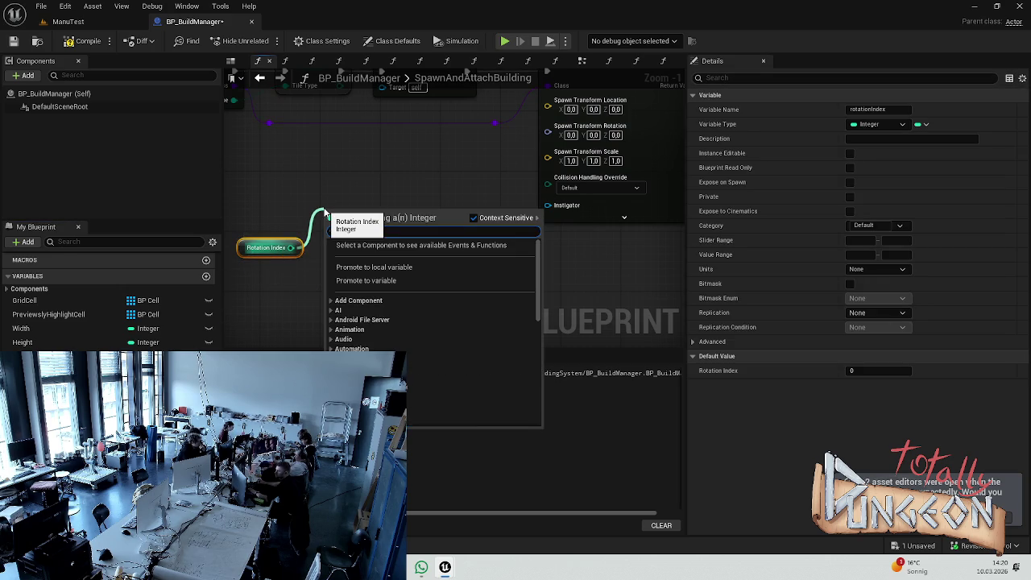
Step: Add a Multiply node after Rotation Index and remove a stray reroute point and wire
text(set)
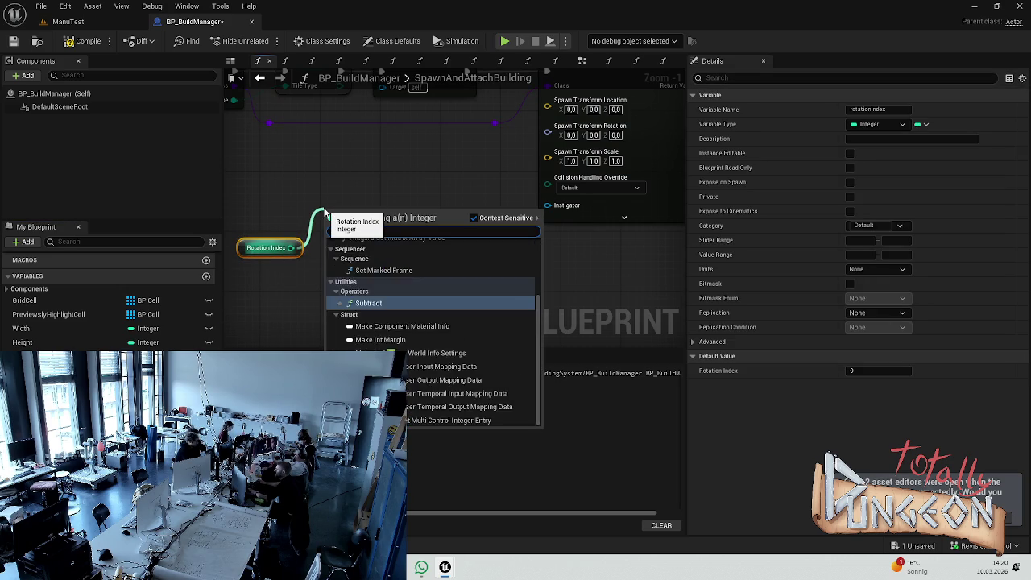
key(BackSpace)
key(BackSpace)
key(BackSpace)
text(mu)
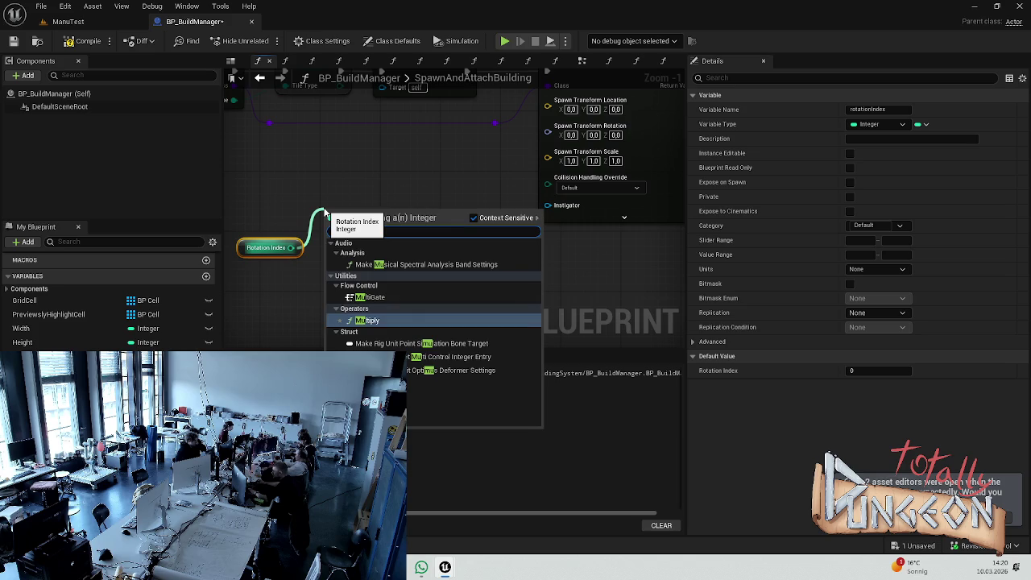
click(387, 320)
mouse_move(378, 218)
mouse_down()
mouse_move(564, 202)
mouse_move(562, 140)
mouse_up()
click(605, 245)
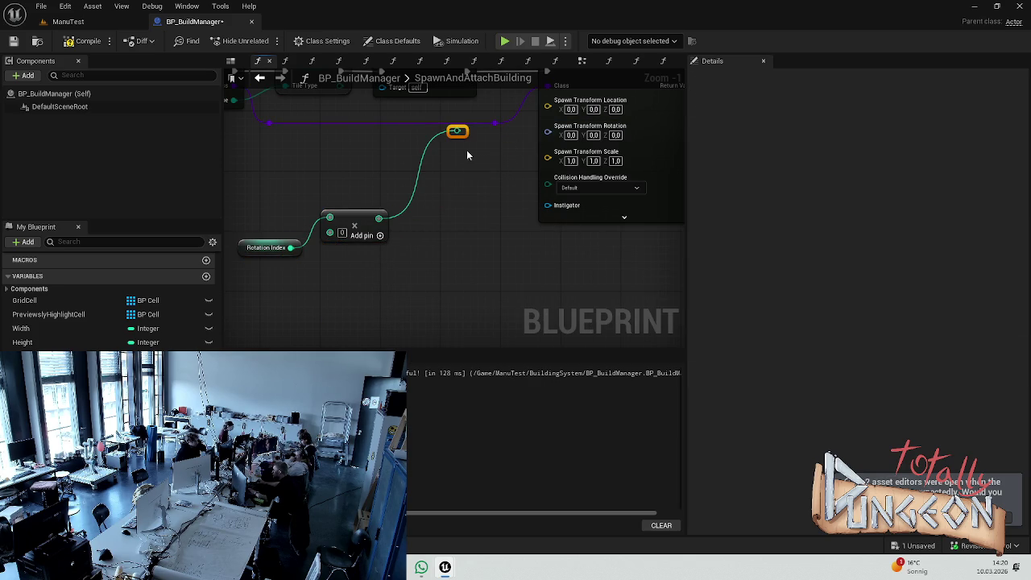
drag(457, 131, 460, 135)
key(Escape)
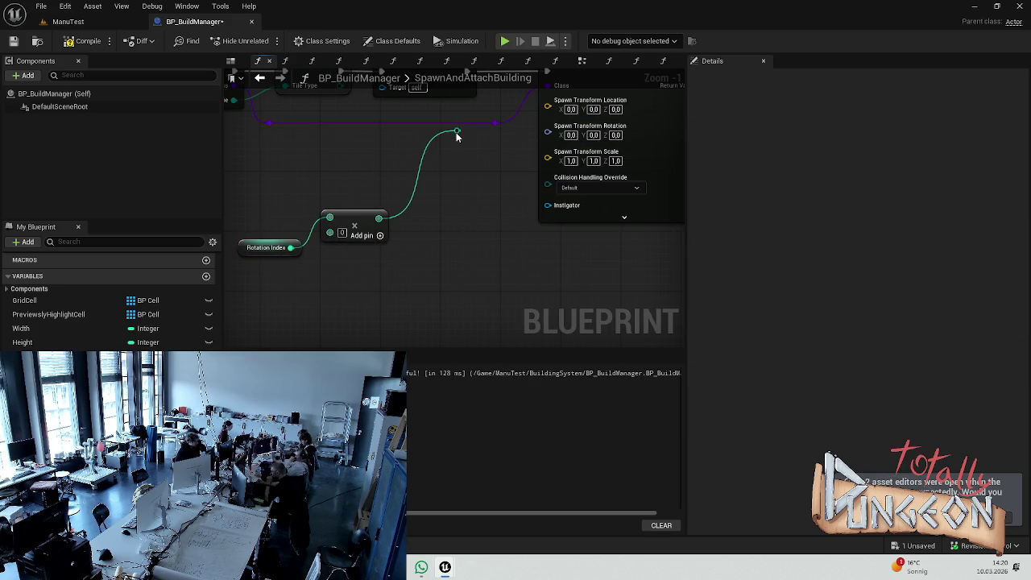
right_click(457, 132)
click(499, 202)
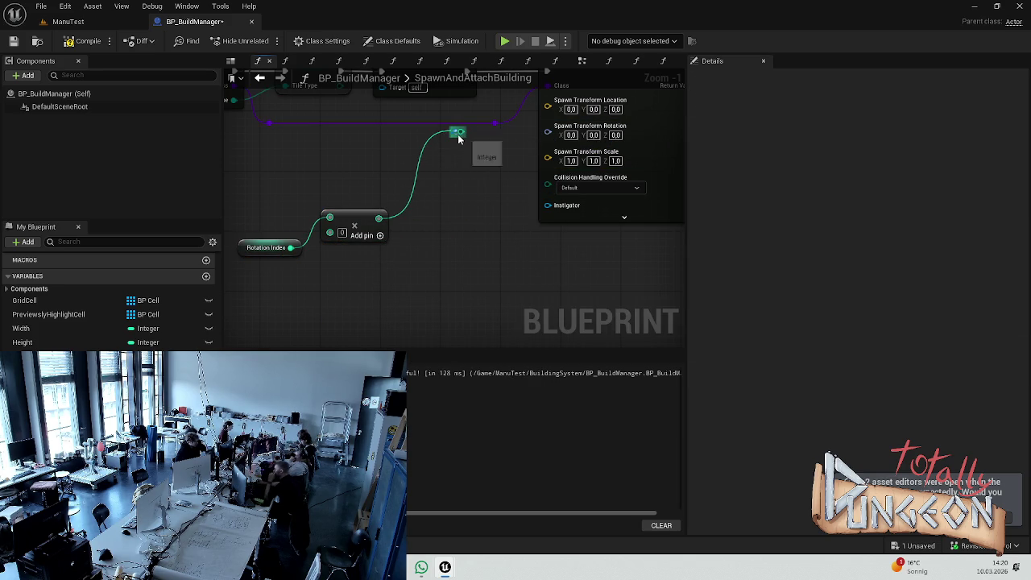
drag(459, 142, 460, 138)
key(Escape)
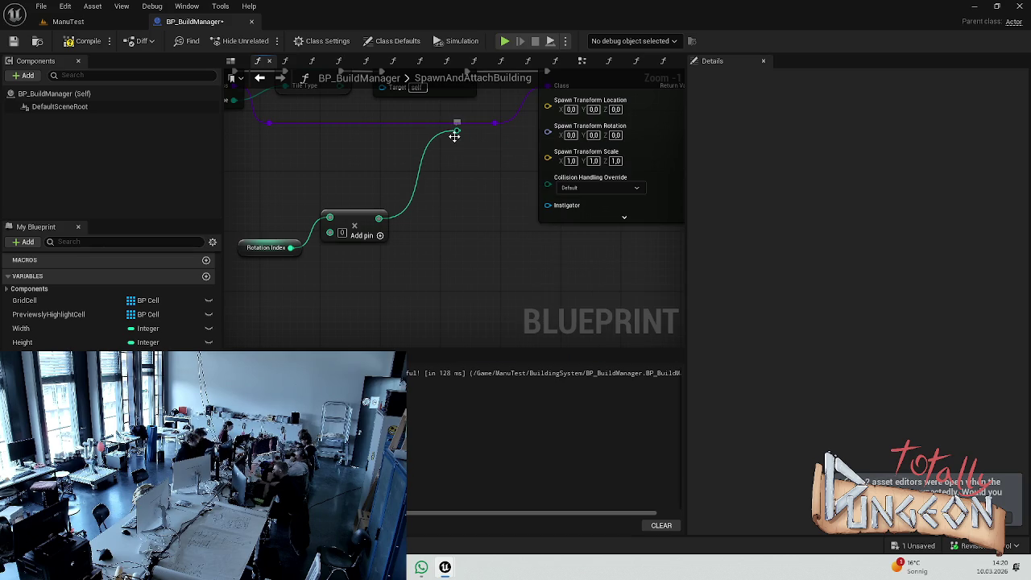
key(Delete)
Step: Split Spawn Transform Rotation, wire Rotation Index × 90 into Yaw, and compile
right_click(549, 133)
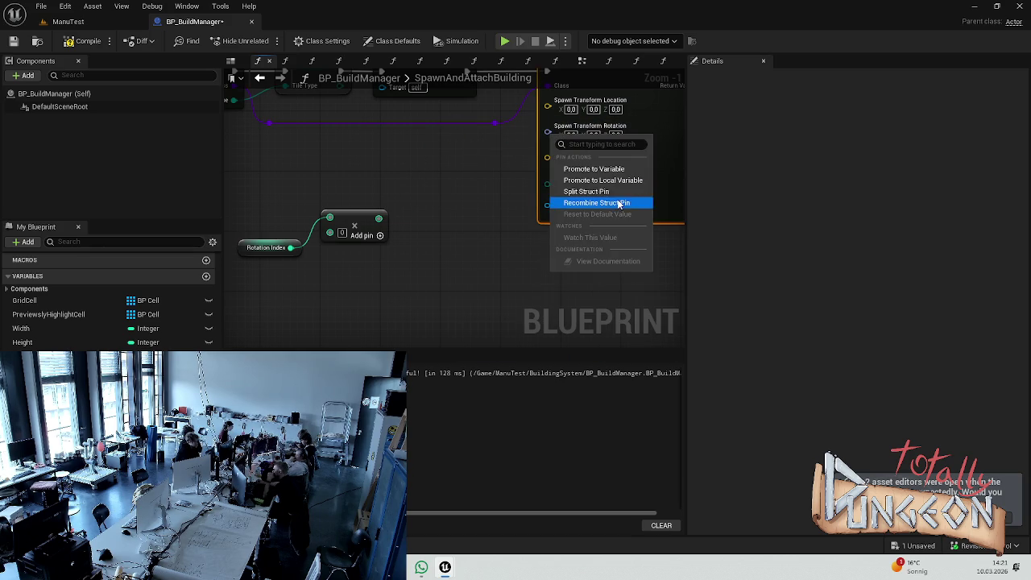
click(605, 204)
click(338, 233)
text(90)
click(428, 212)
mouse_move(384, 217)
mouse_down()
mouse_move(506, 206)
mouse_move(549, 174)
mouse_up()
drag(454, 136, 464, 180)
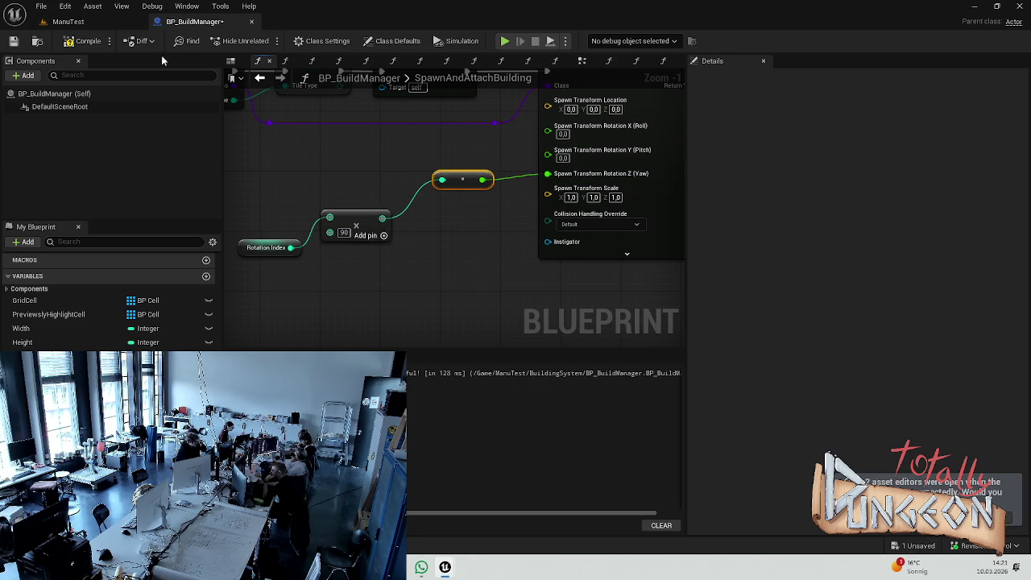
click(84, 40)
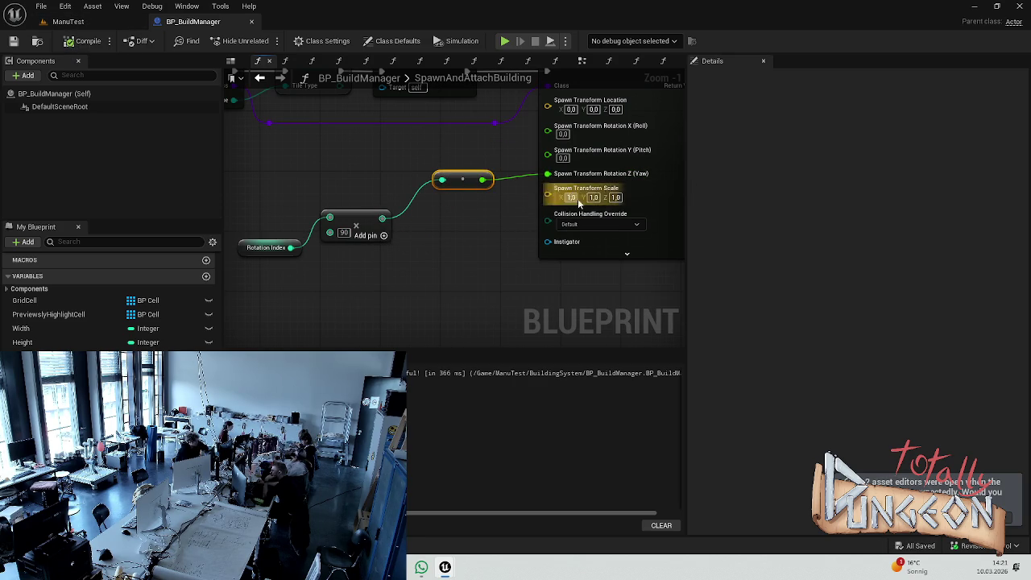
click(68, 22)
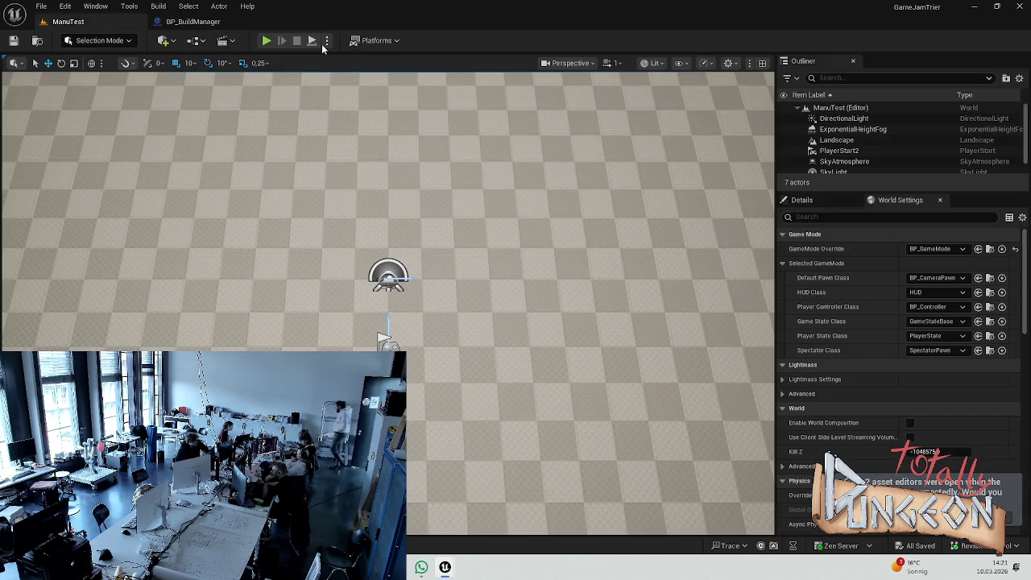
Step: Play-test the level, placing pieces on grid cells and painting a column up to the top row
click(269, 42)
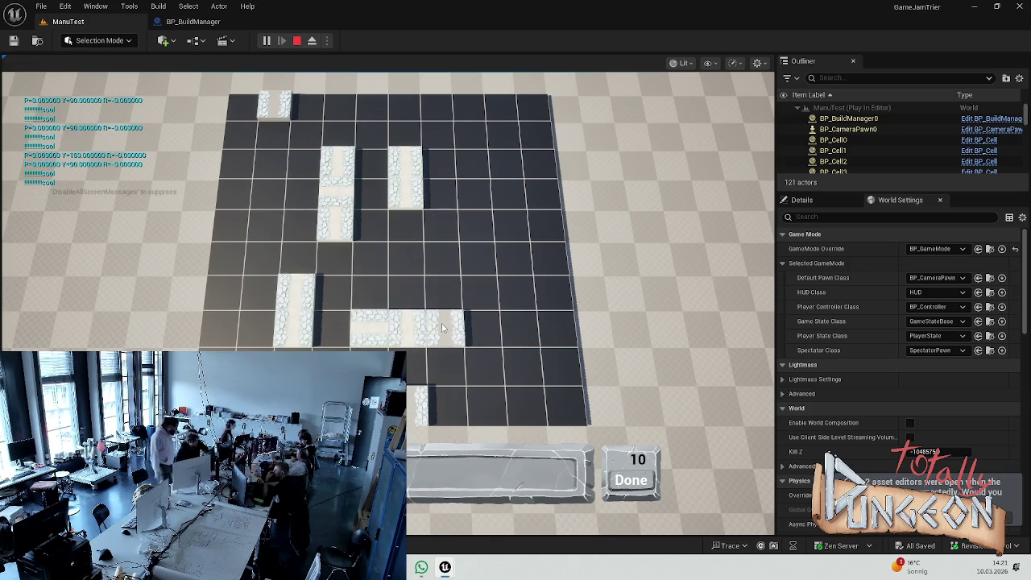
key(Escape)
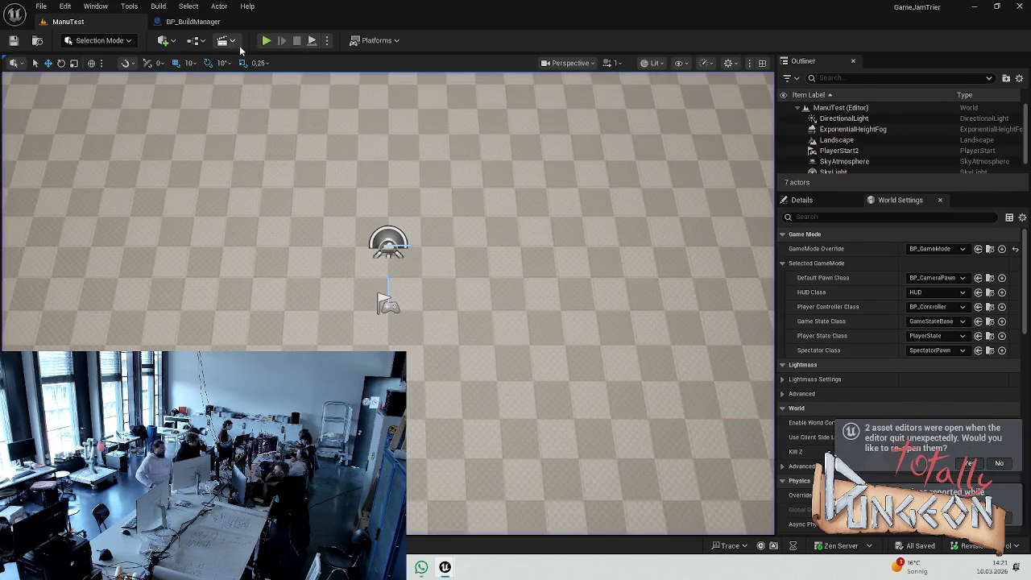
click(266, 40)
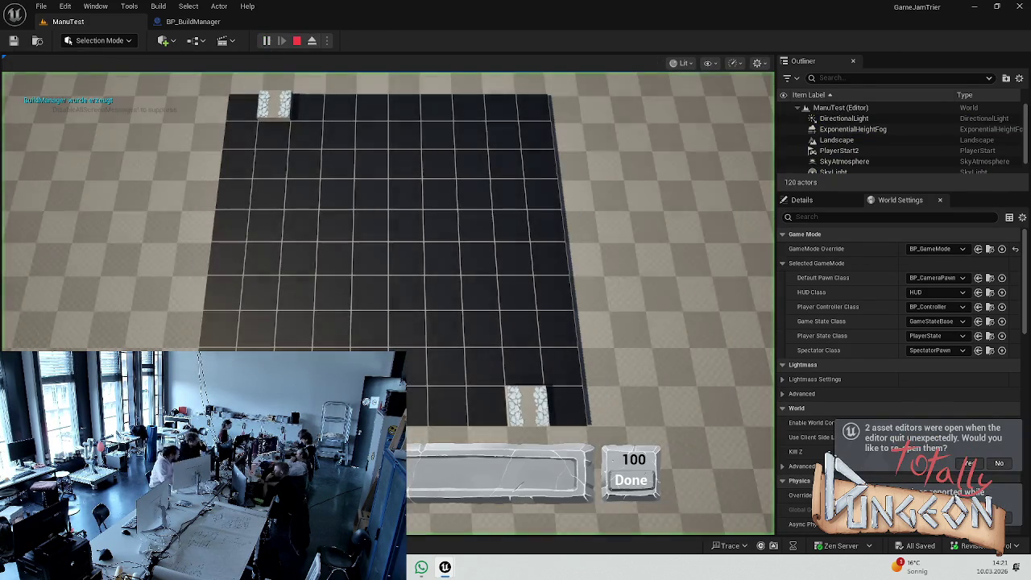
click(373, 307)
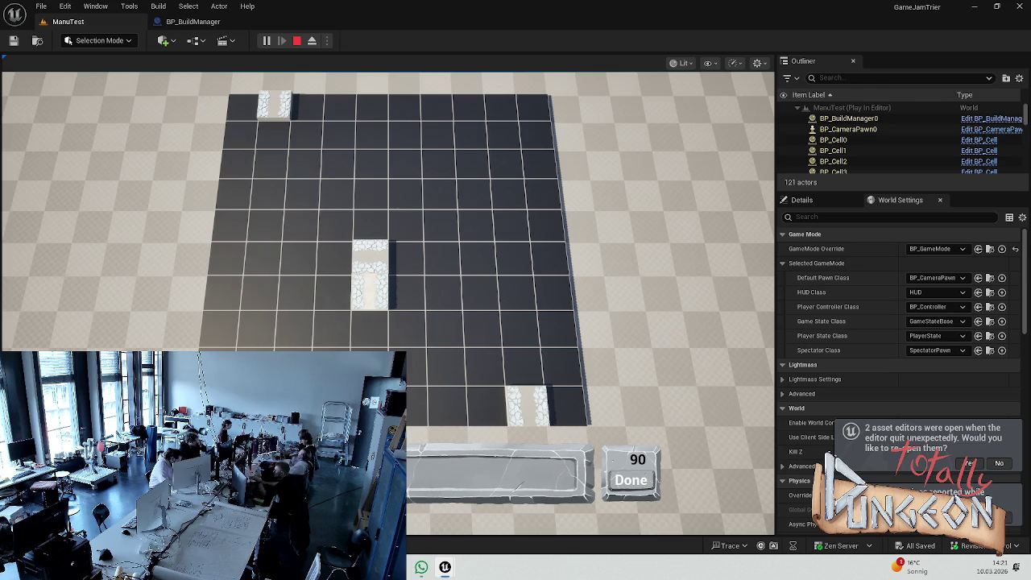
click(367, 258)
click(405, 230)
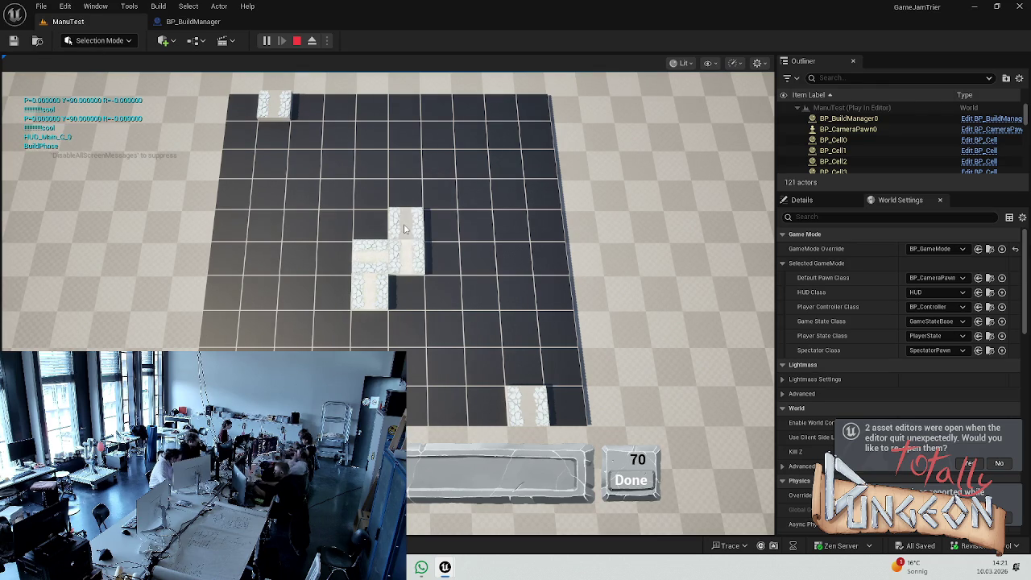
mouse_move(405, 226)
mouse_down()
mouse_move(407, 103)
mouse_move(454, 216)
mouse_move(410, 298)
mouse_move(400, 348)
mouse_up()
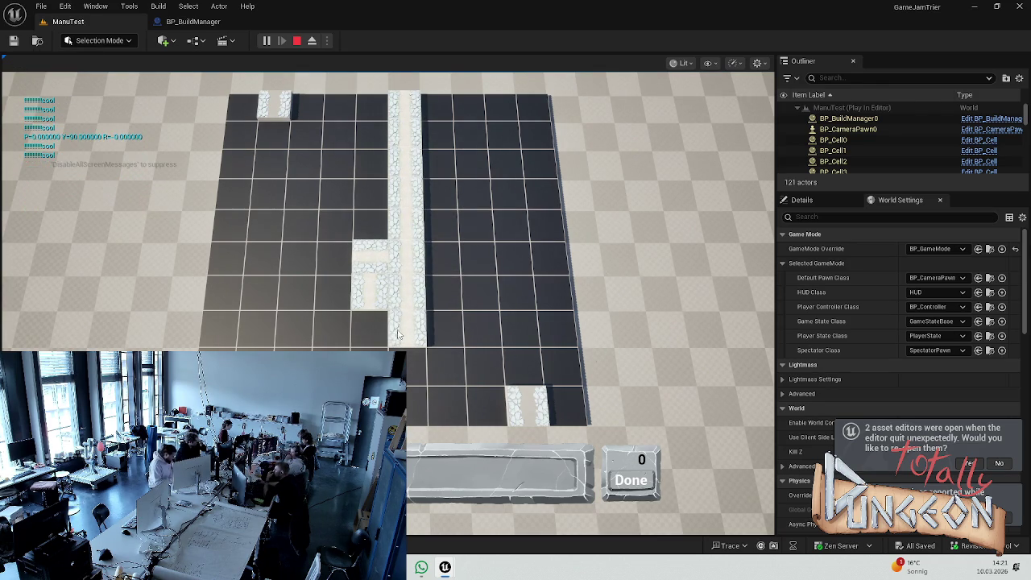
key(Escape)
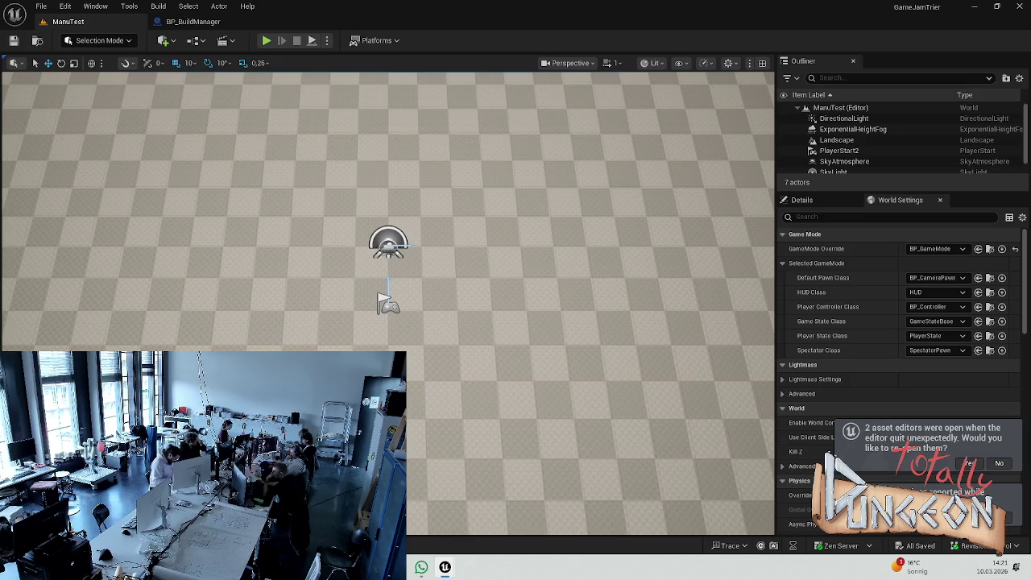
click(192, 22)
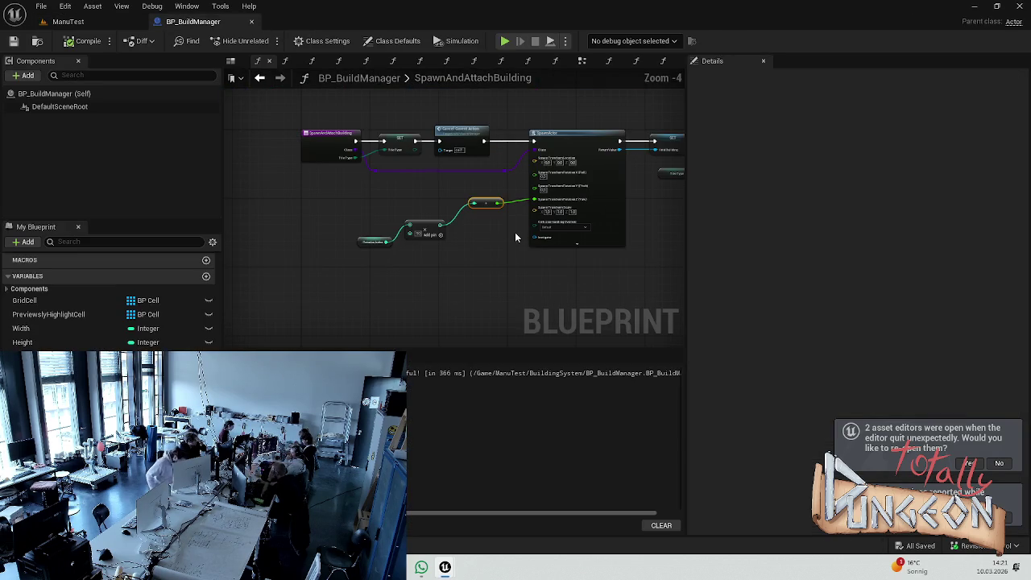
Step: Open BP_BuildManager's CommitBuildingToGrid function graph
scroll(516, 237, up, 3)
scroll(500, 253, down, 3)
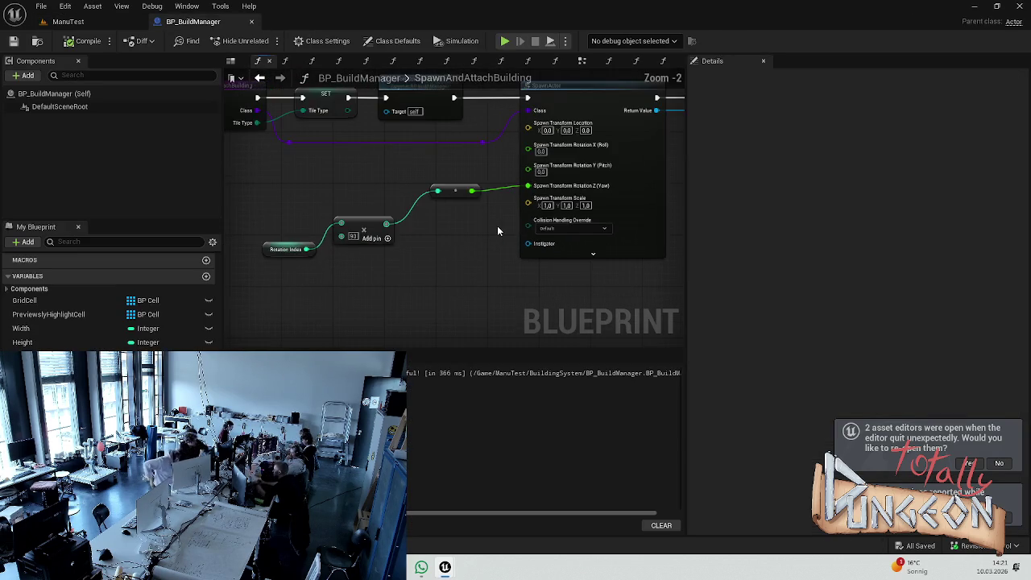
scroll(516, 223, up, 2)
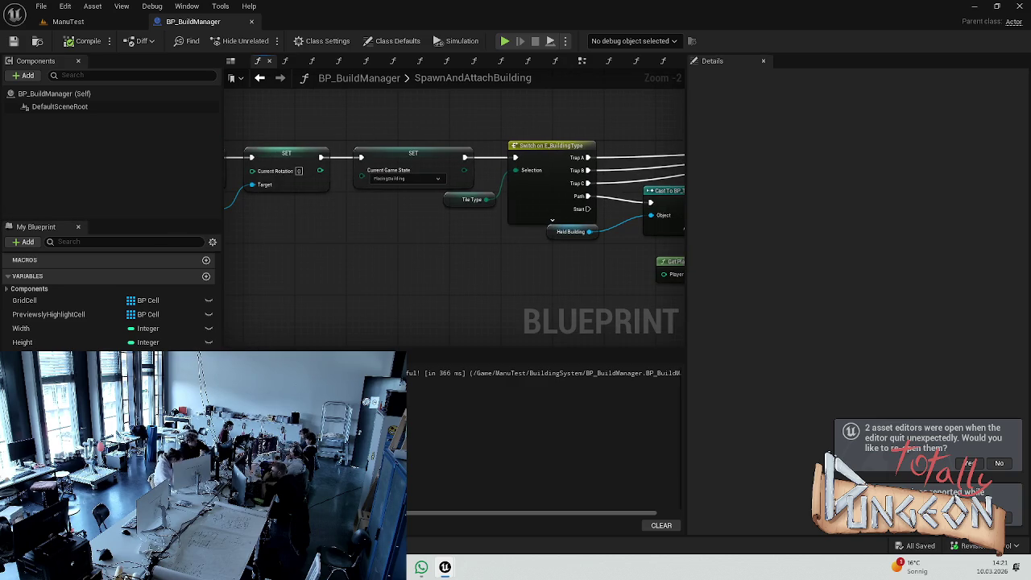
scroll(615, 219, down, 2)
scroll(524, 241, up, 2)
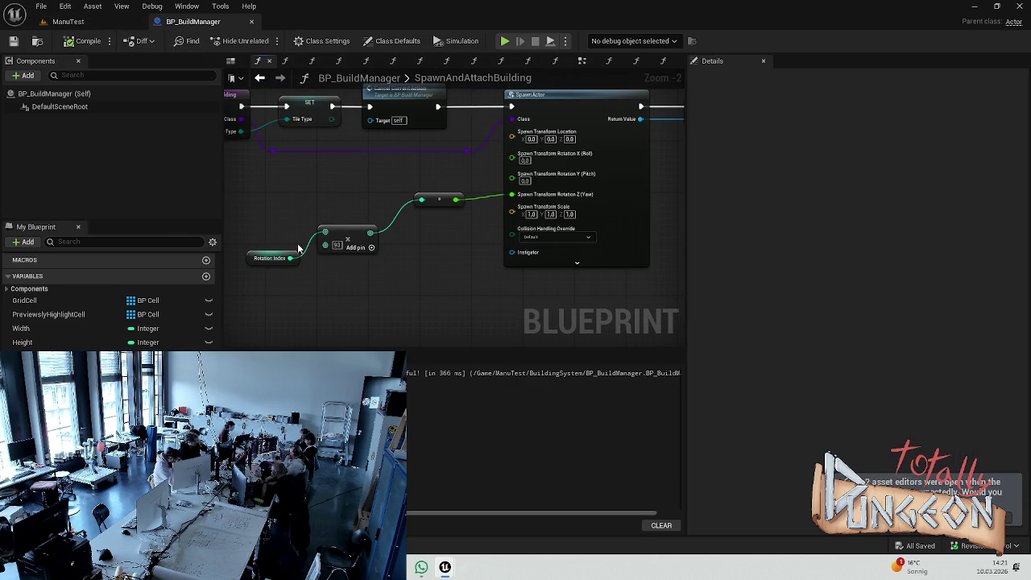
scroll(60, 338, down, 6)
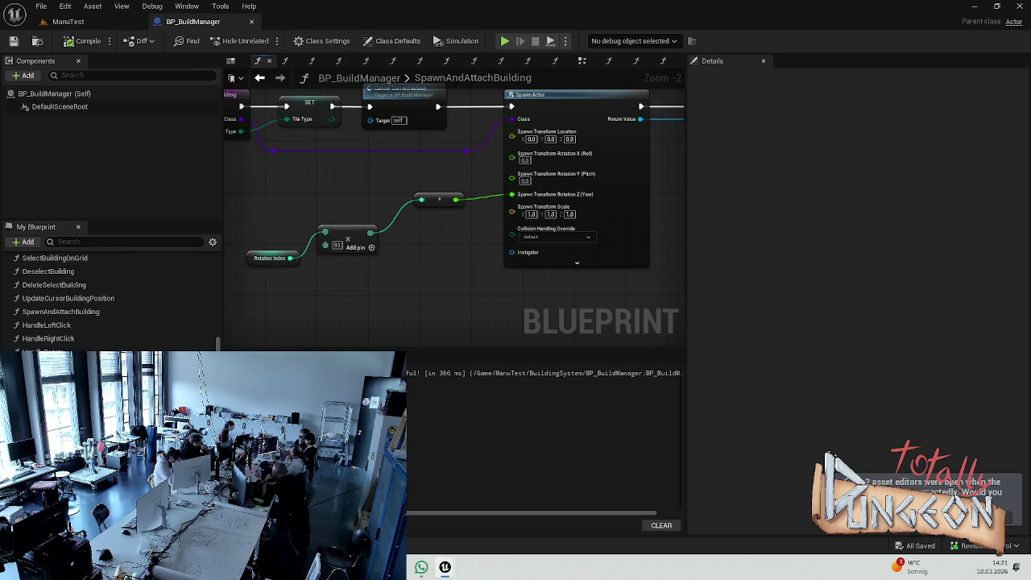
double_click(57, 269)
scroll(519, 250, down, 1)
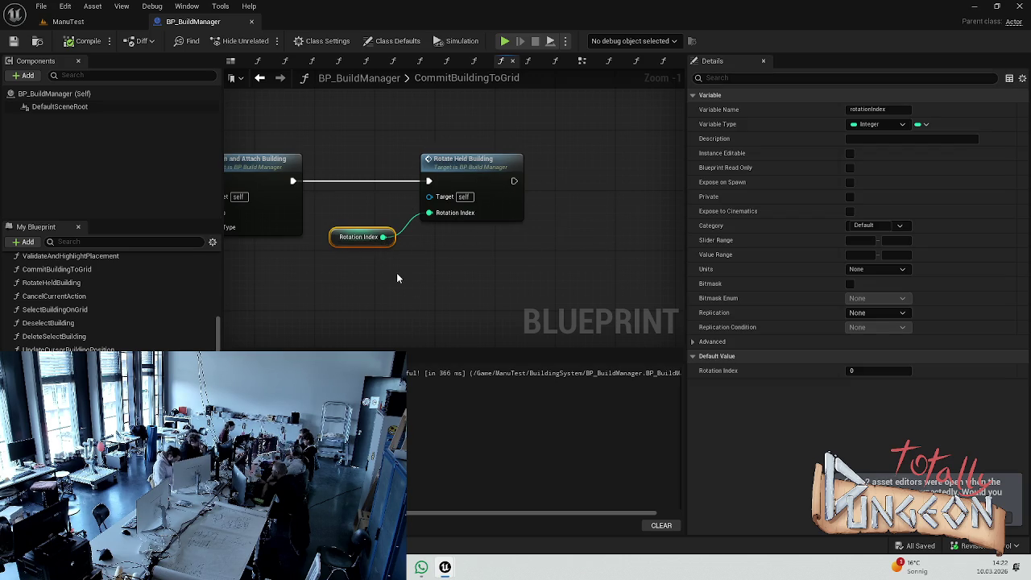
Step: Delete the Rotate Held Building call and Rotation Index getter, save, and start a play-test
click(461, 214)
drag(388, 275, 330, 274)
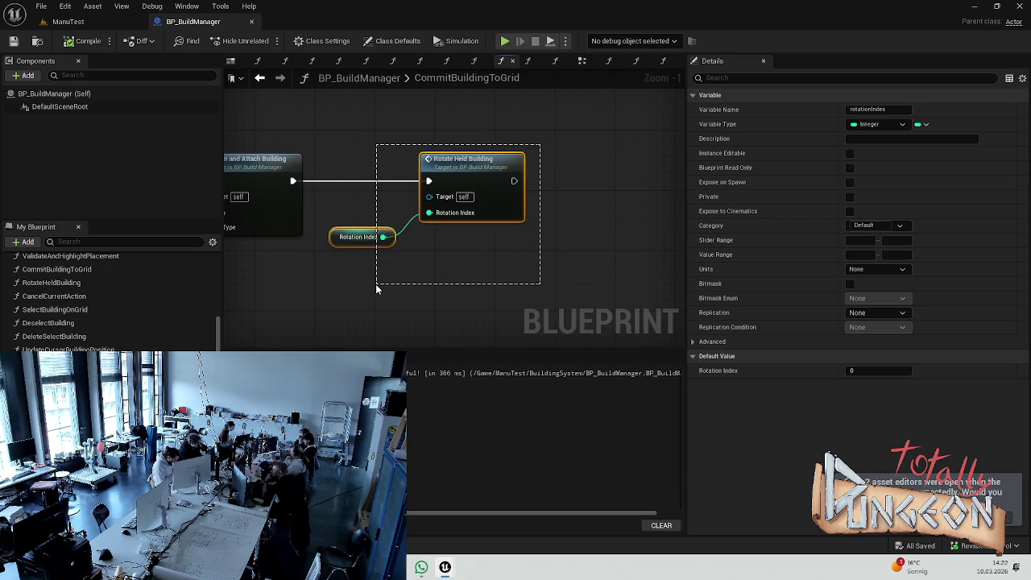
key(Delete)
key(ctrl+s)
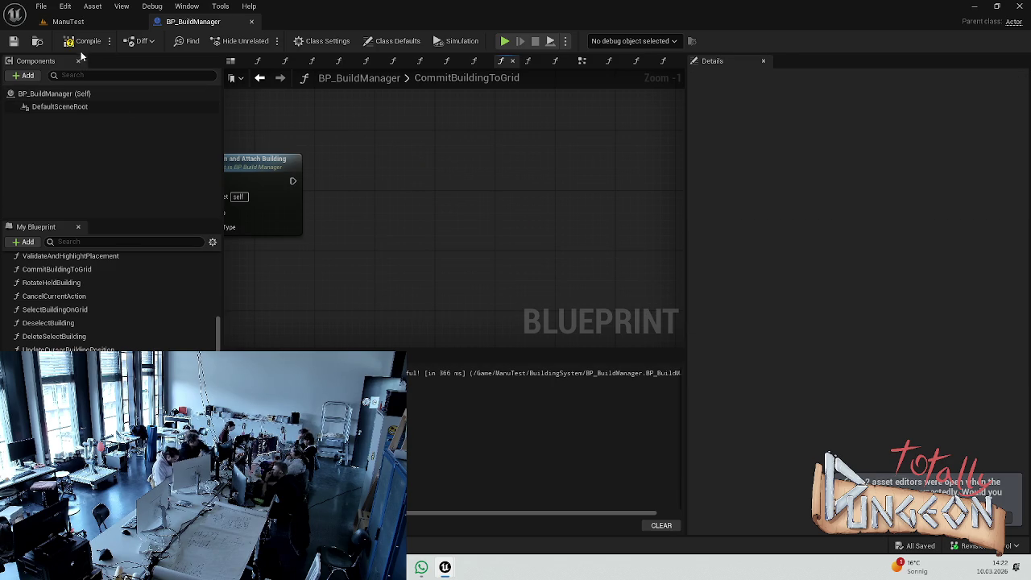
click(103, 22)
click(267, 40)
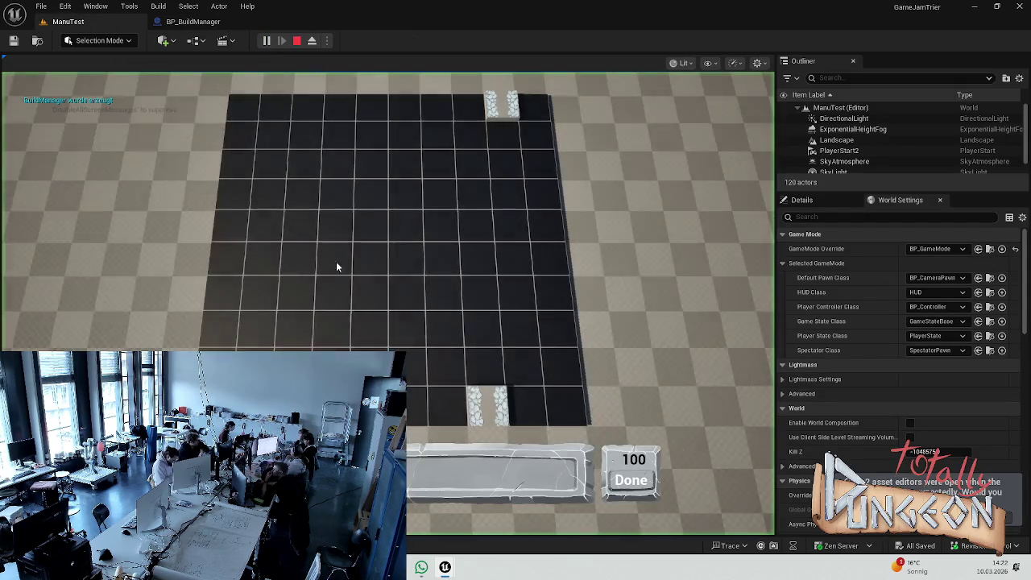
Step: Build an L-shaped stone wall using every available tile, then stop the play-test
click(335, 192)
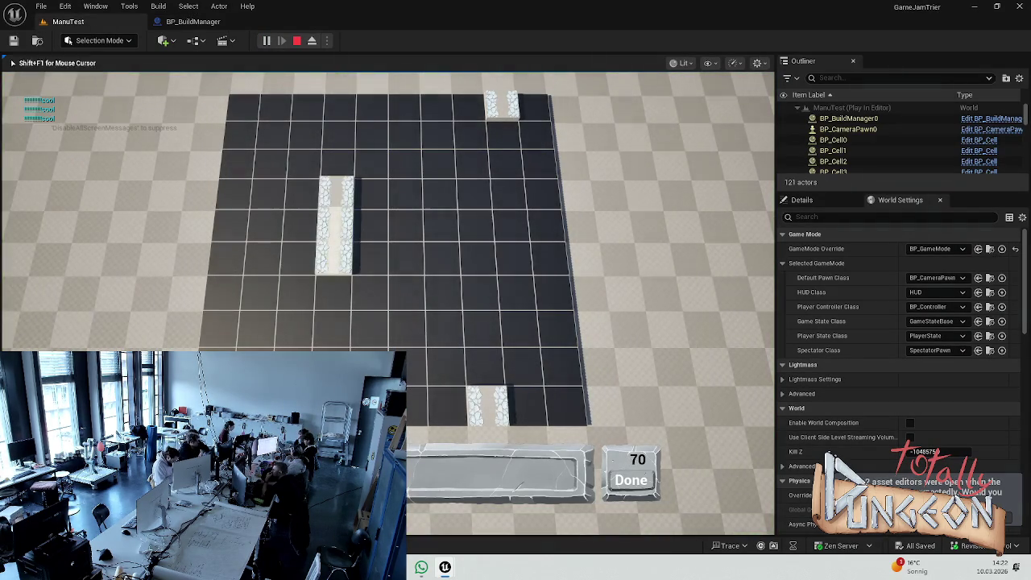
click(410, 293)
click(448, 294)
click(483, 293)
click(481, 293)
click(519, 293)
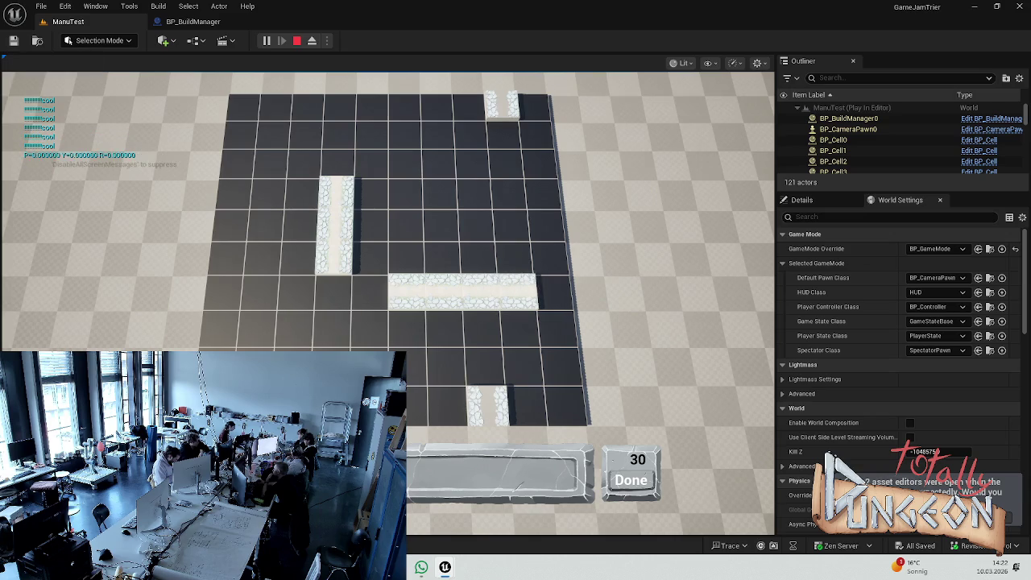
click(369, 293)
click(331, 293)
click(294, 293)
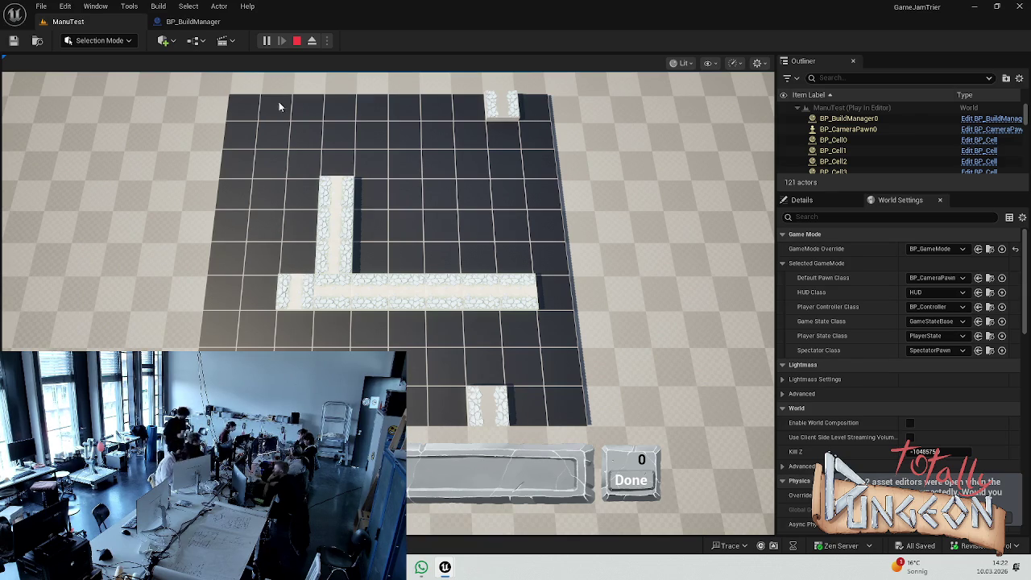
key(Escape)
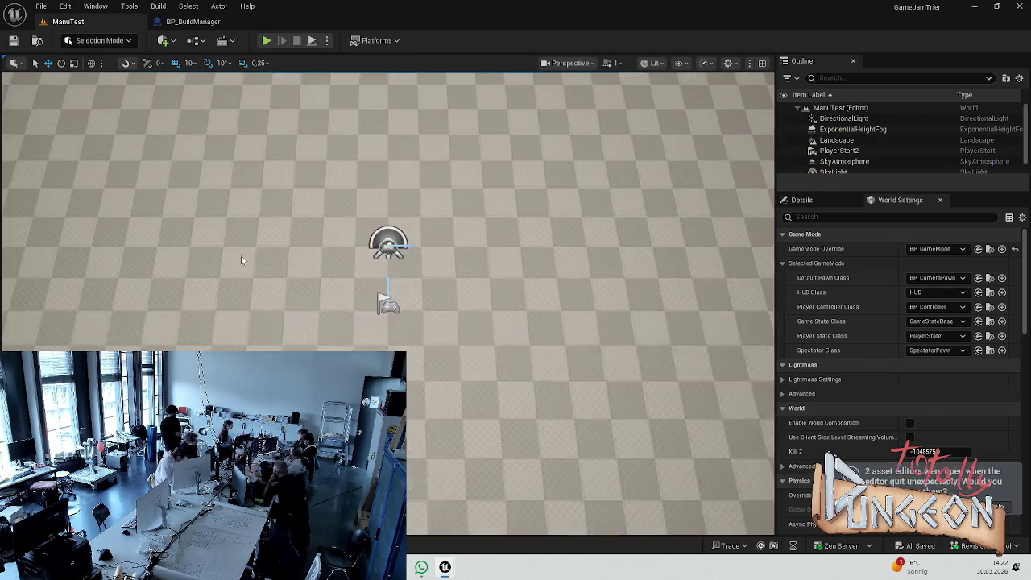
drag(242, 260, 241, 238)
click(193, 22)
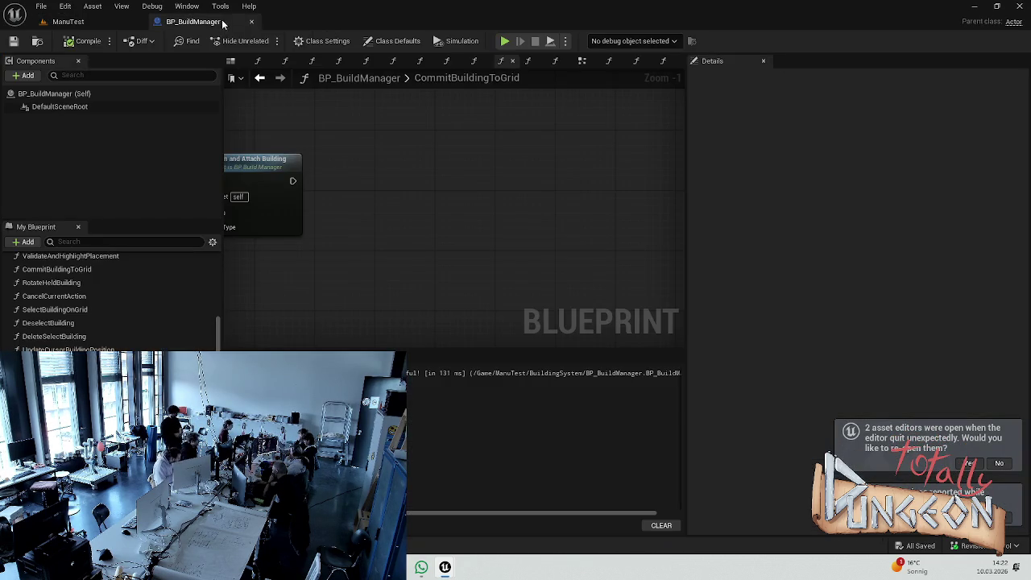
Step: In RotateHeldBuilding, delete the debug Print String nodes and the Relative Rotation getter
scroll(368, 243, down, 3)
scroll(431, 169, down, 3)
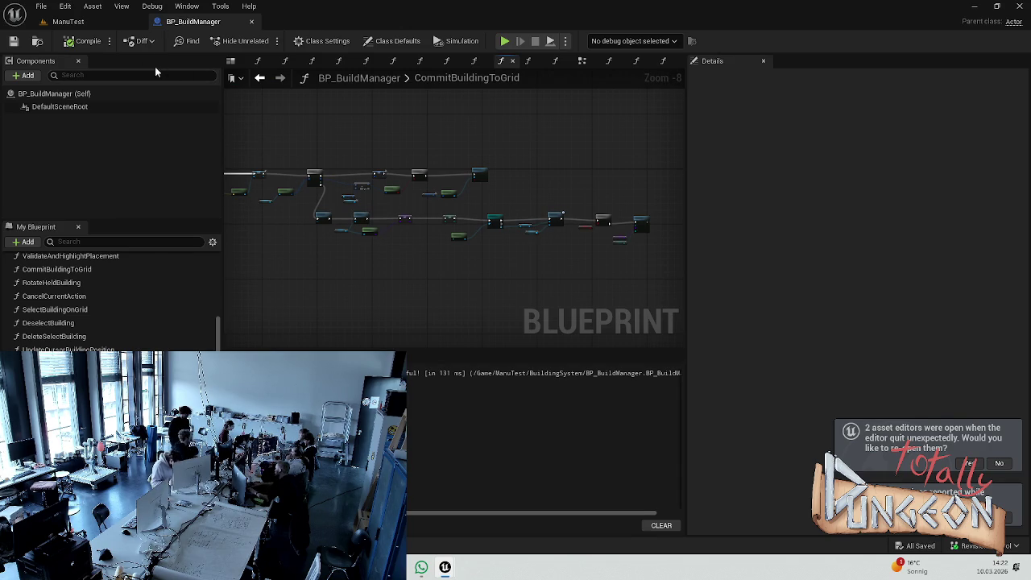
scroll(578, 255, up, 4)
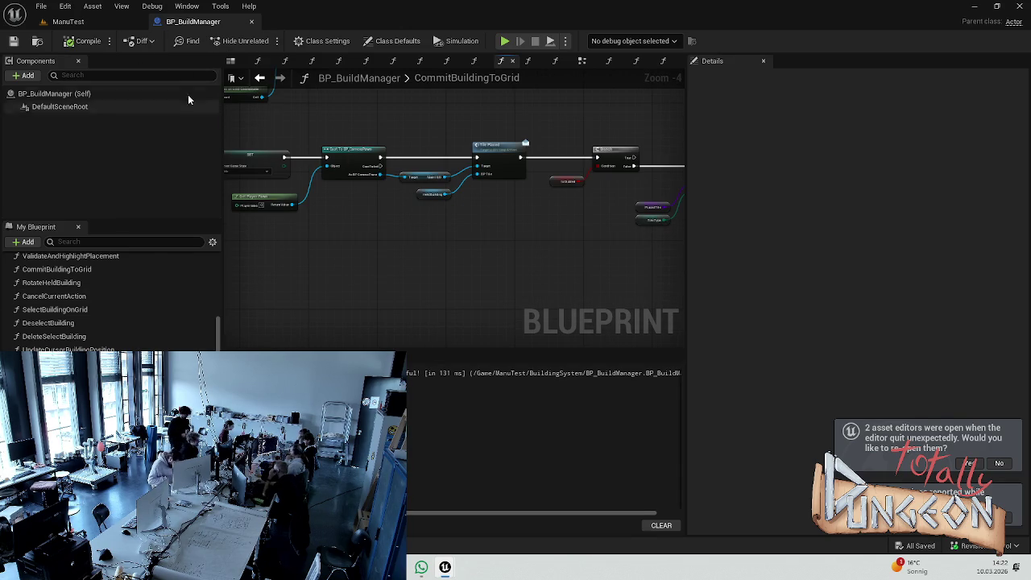
double_click(51, 283)
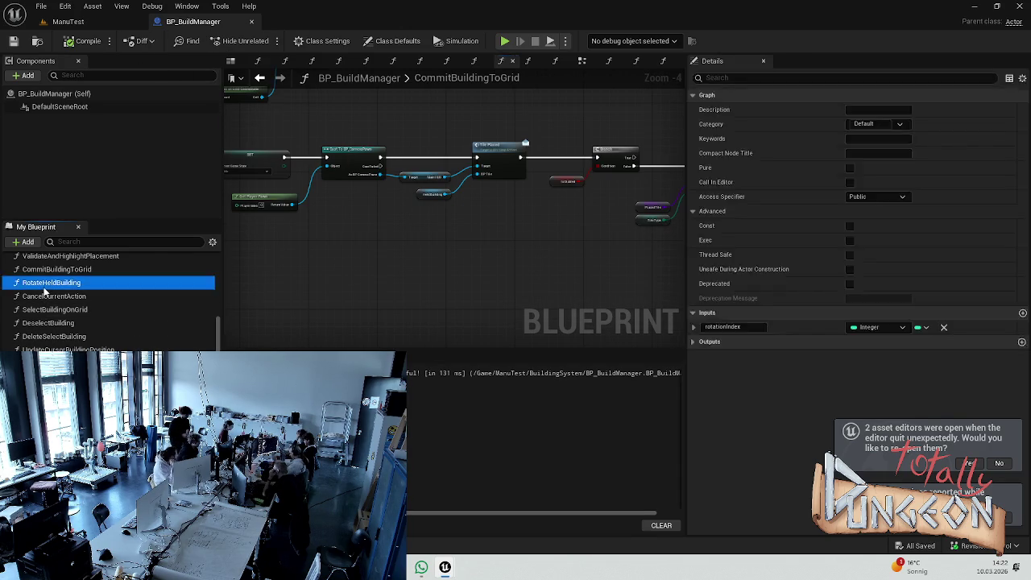
scroll(585, 193, down, 4)
scroll(518, 210, up, 5)
scroll(572, 234, down, 1)
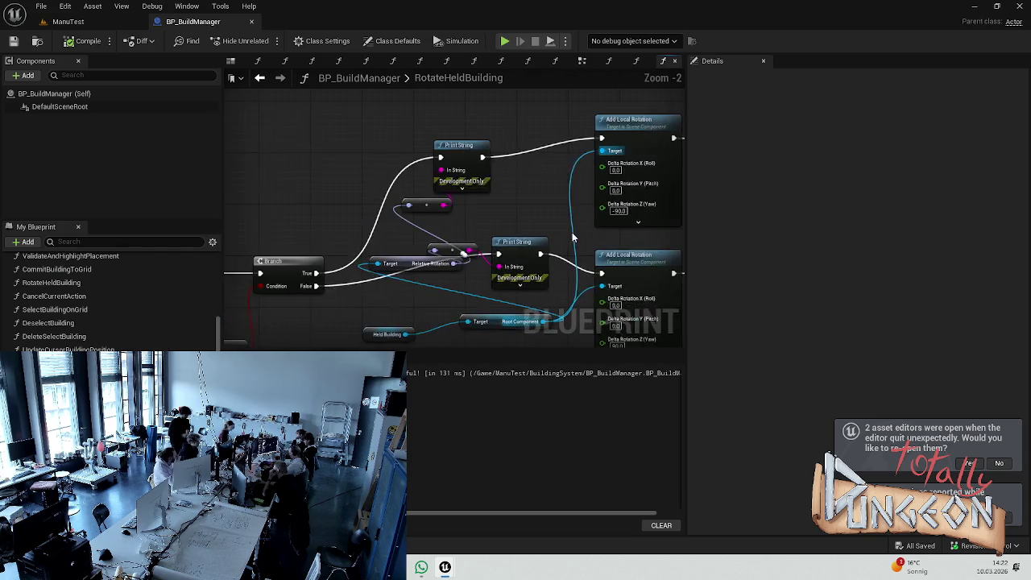
mouse_move(539, 169)
mouse_down()
mouse_move(455, 242)
mouse_move(473, 250)
mouse_move(463, 247)
mouse_up()
key(Delete)
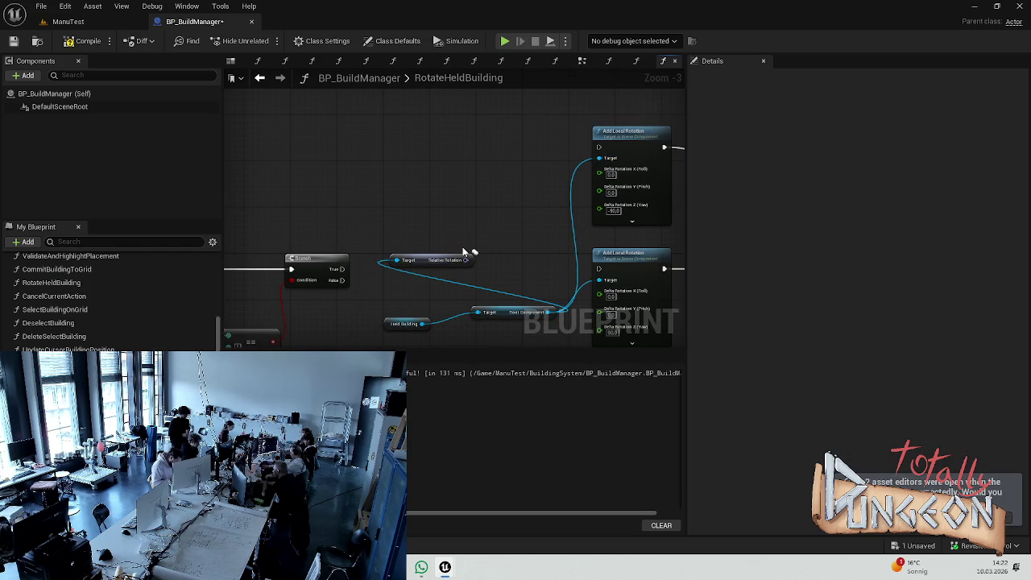
click(420, 261)
key(Delete)
Step: Wire Branch True and False to the two Add Local Rotation nodes, compile, and return to ManuTest
mouse_move(338, 281)
mouse_down()
mouse_move(610, 281)
mouse_move(599, 269)
mouse_up()
drag(342, 270, 599, 146)
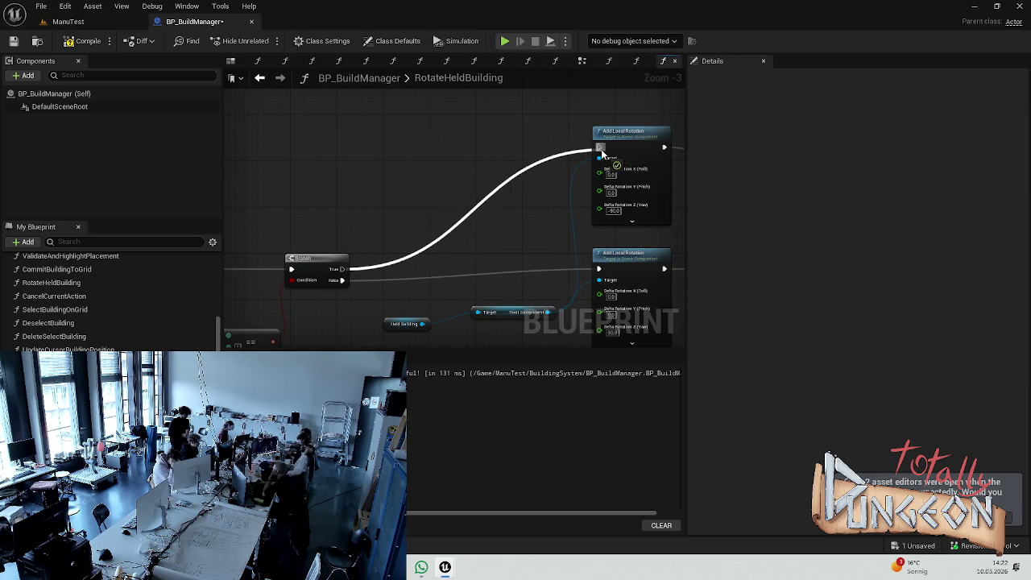
click(81, 42)
click(95, 23)
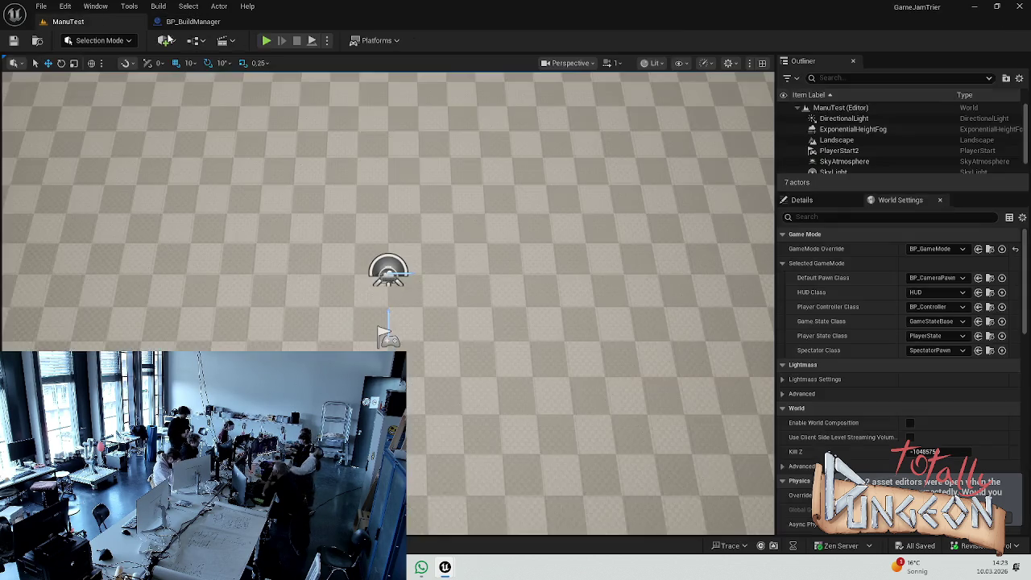
click(268, 40)
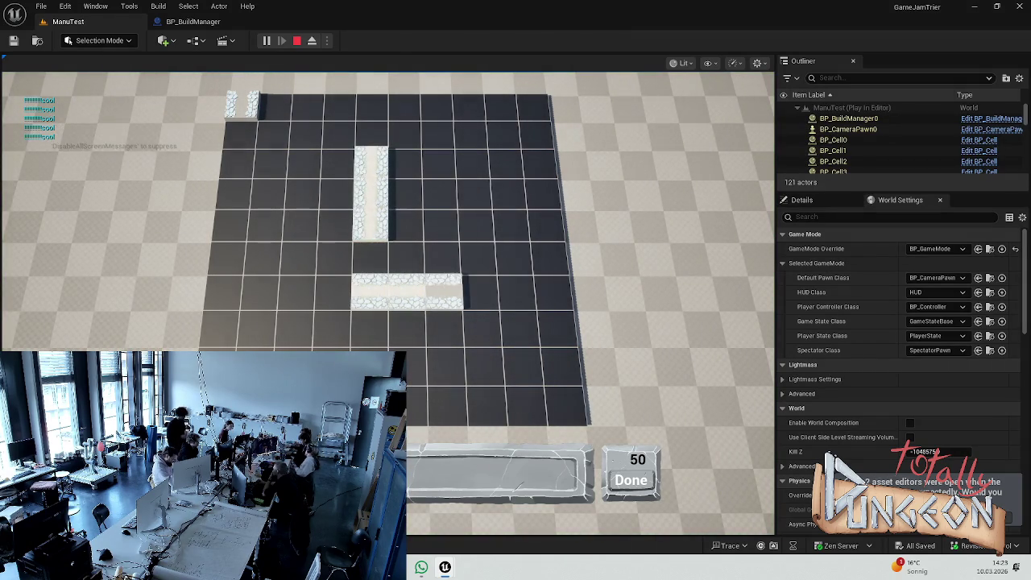
key(Escape)
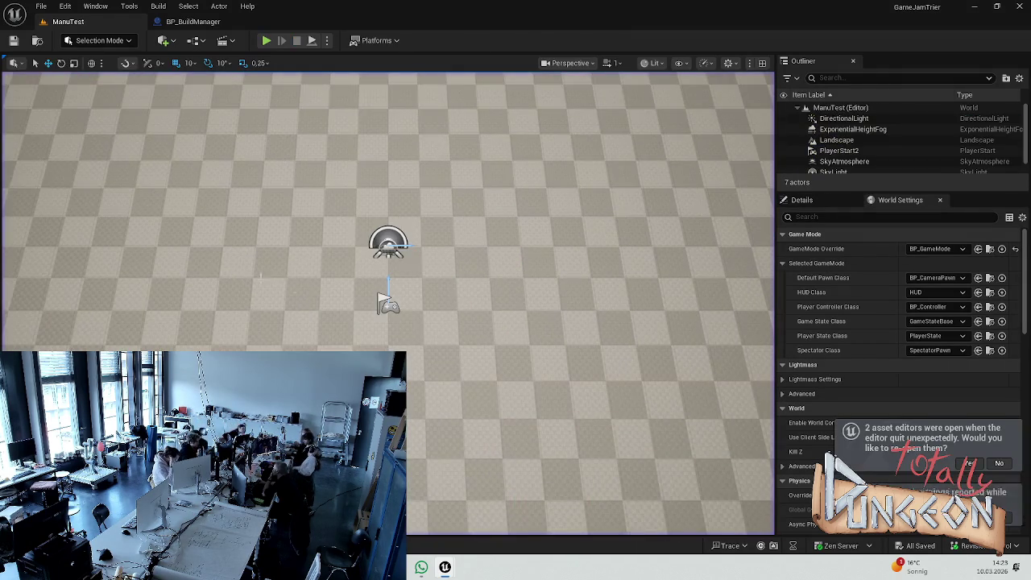
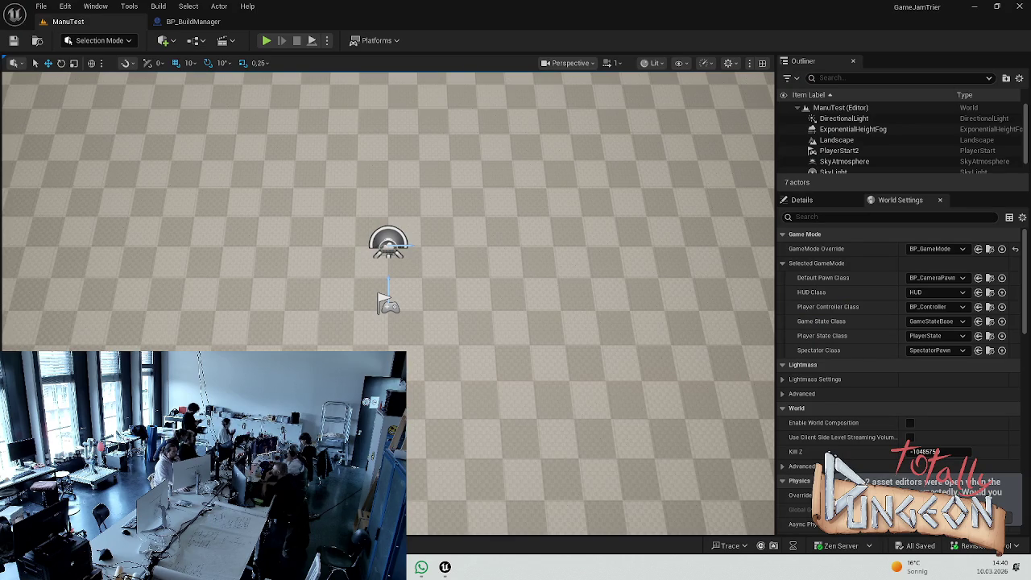
Step: Create a new folder named Assets in the Content Drawer
key(ctrl+space)
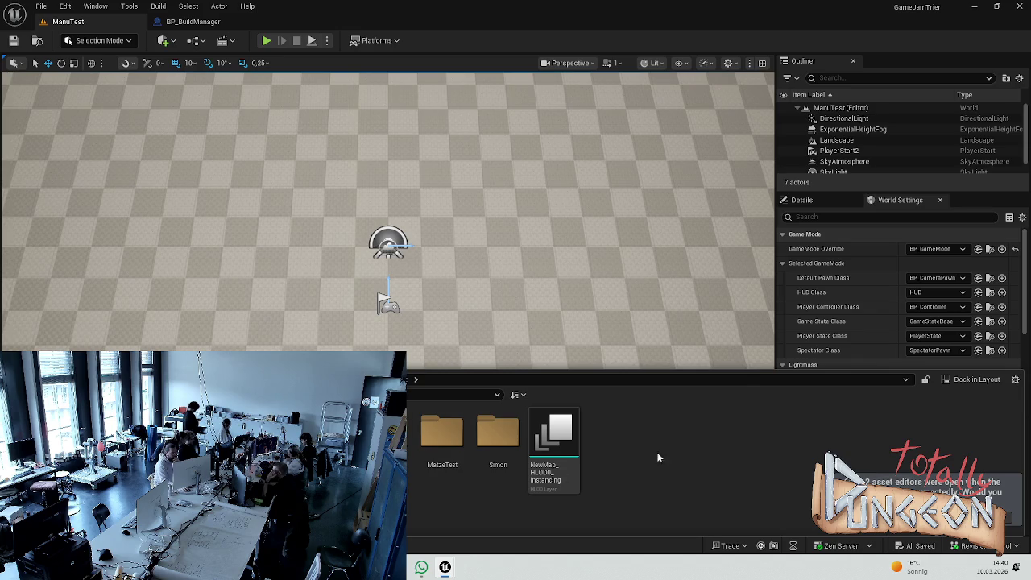
right_click(625, 447)
click(653, 98)
text(Asste)
key(BackSpace)
key(BackSpace)
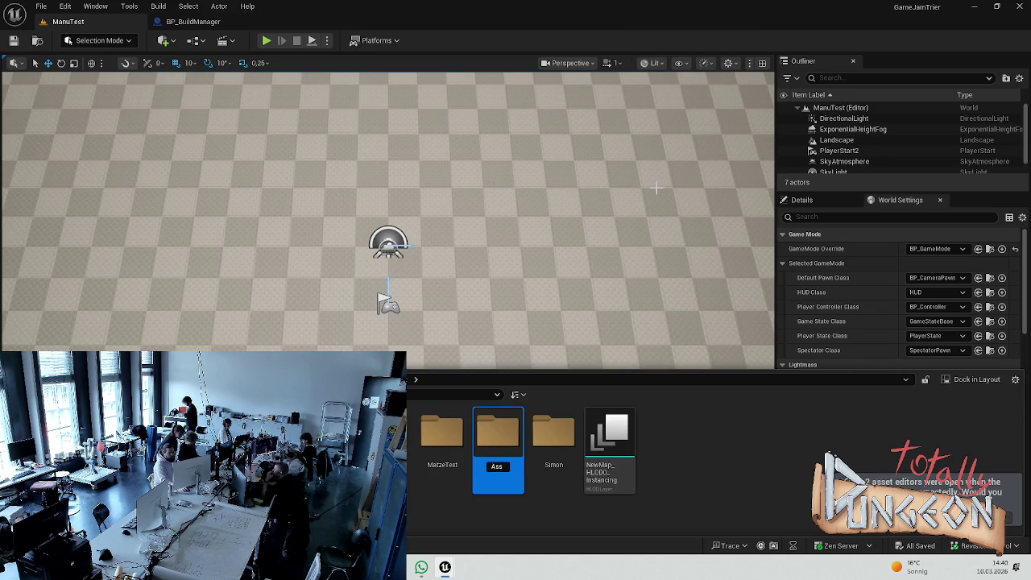
Step: Return to the editor, reopen the Content Drawer and go into the Assets folder
mouse_move(444, 568)
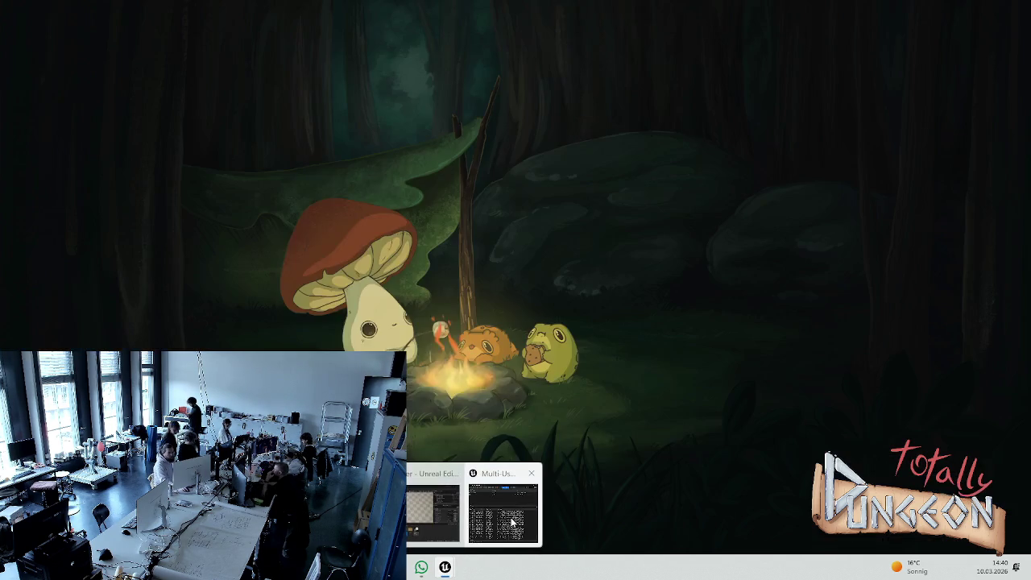
click(509, 523)
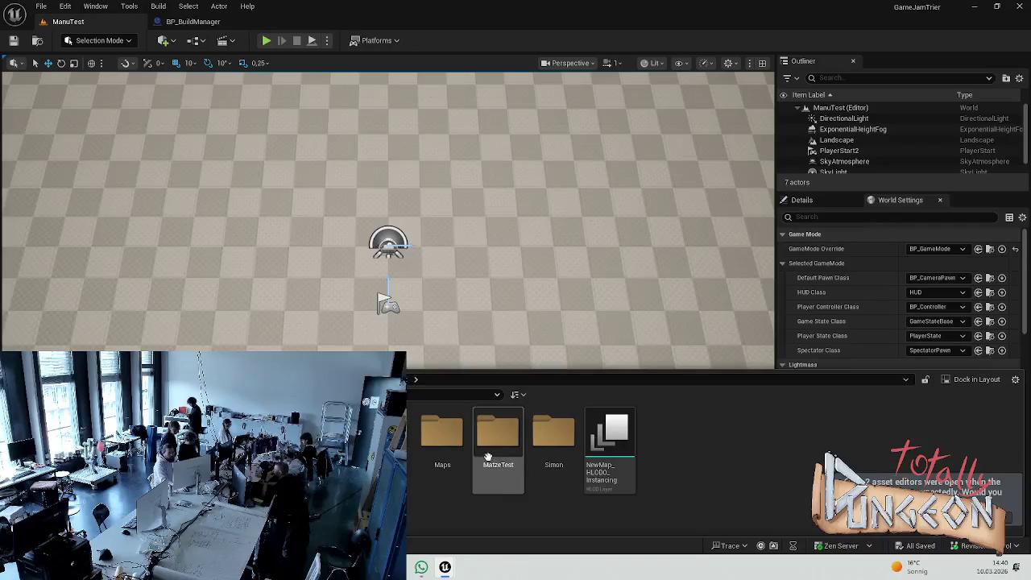
key(ctrl+space)
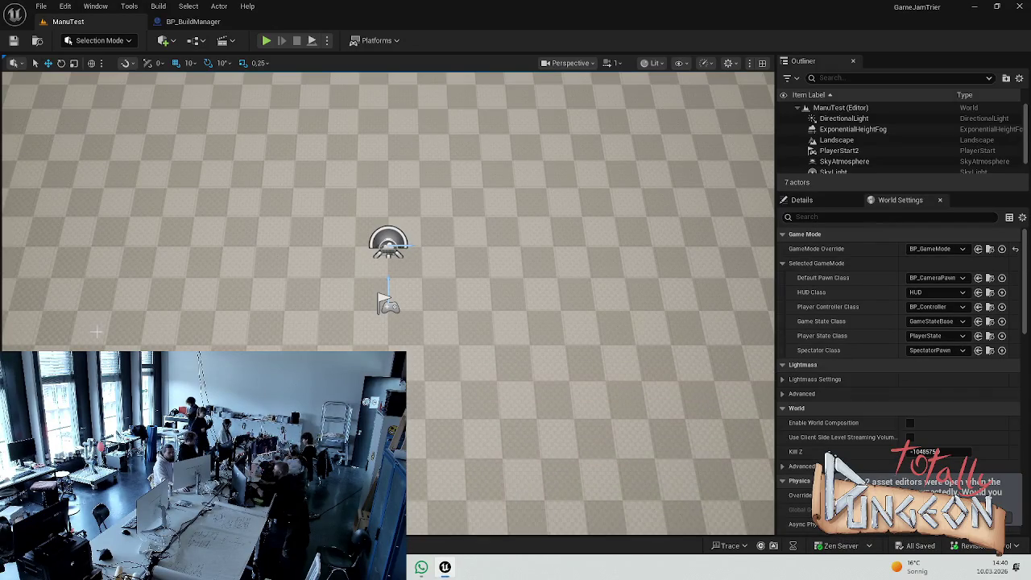
key(ctrl+space)
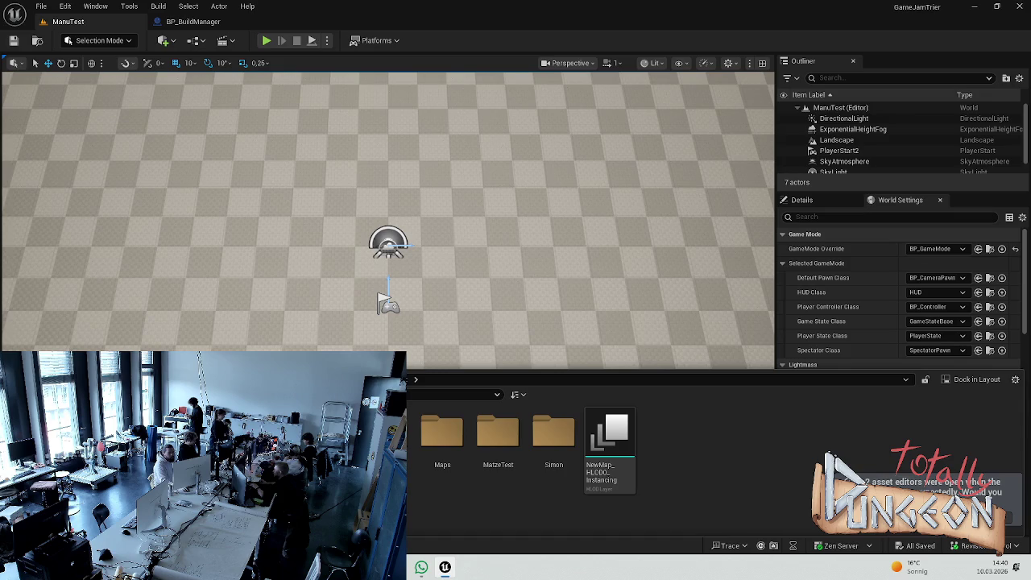
click(188, 6)
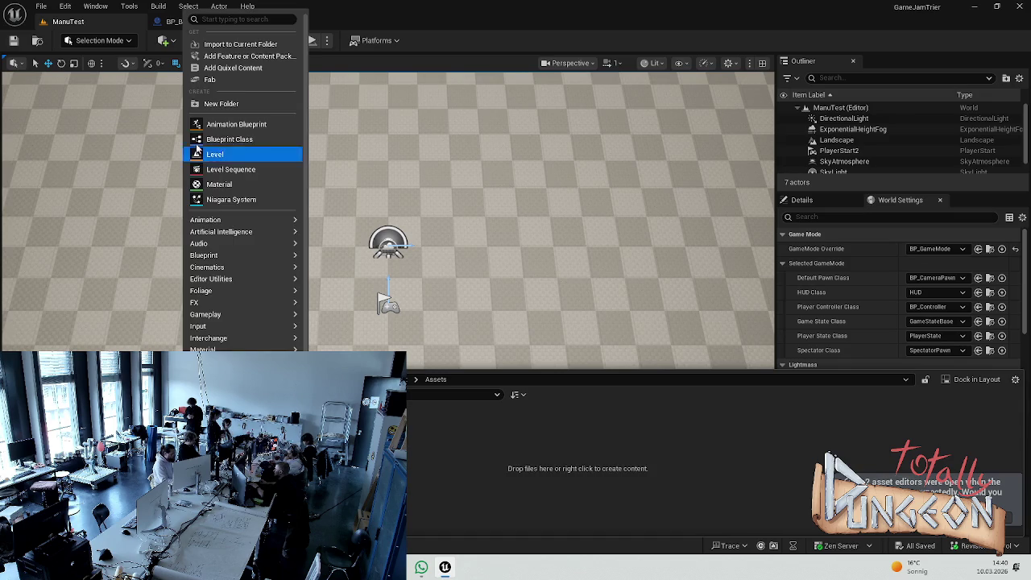
click(234, 103)
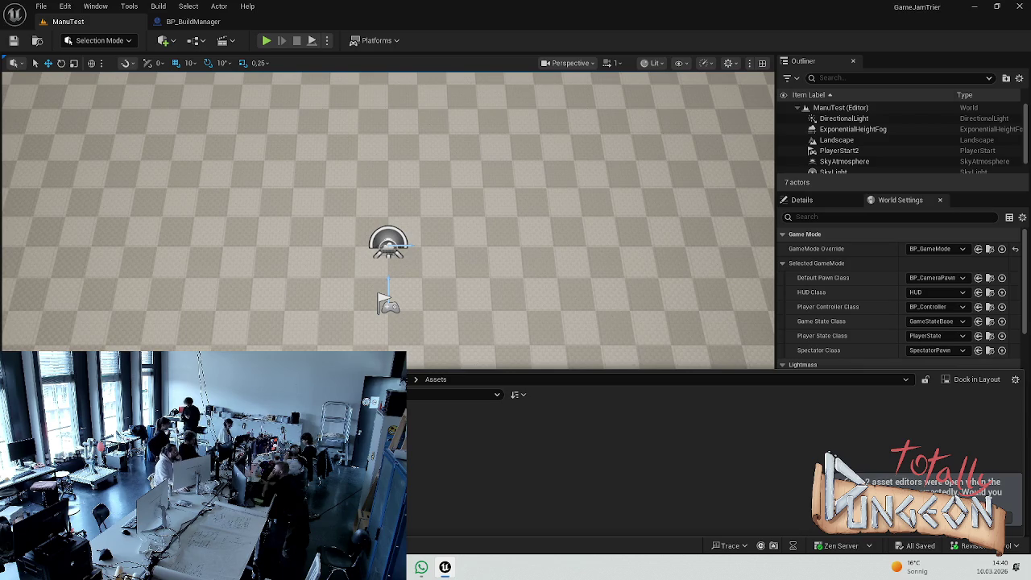
Step: Create a PathTiles folder inside Assets and open it
right_click(155, 452)
click(184, 205)
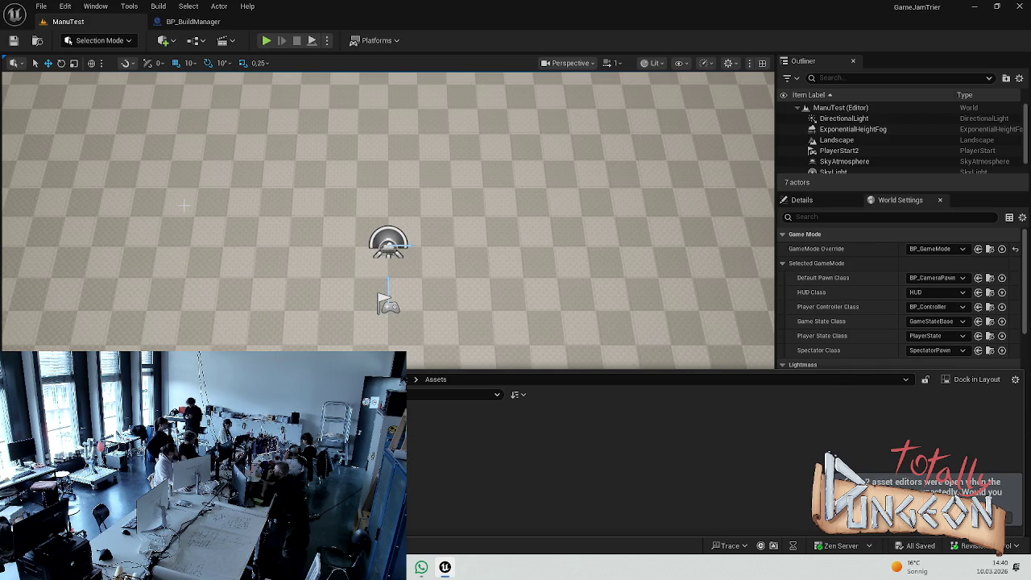
double_click(48, 427)
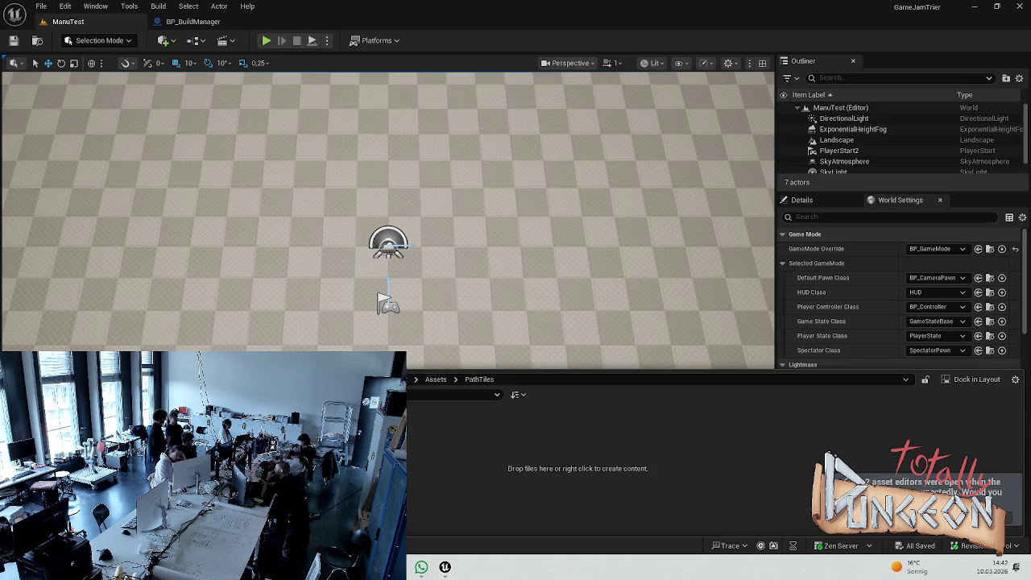
Step: Bring up the create menu inside the empty PathTiles folder
right_click(159, 468)
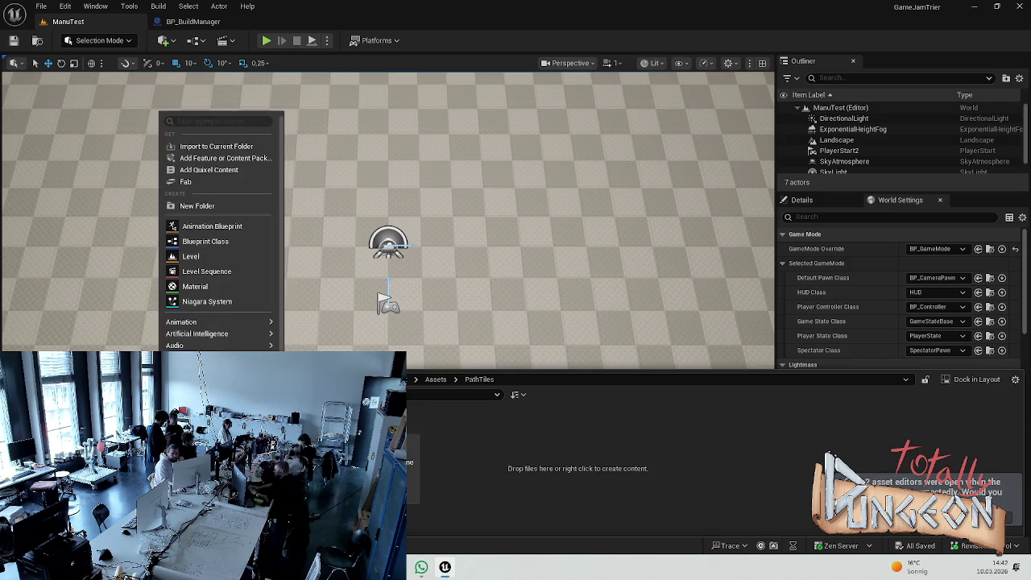
Step: Add a Materials subfolder to PathTiles, save everything, and return to PathTiles
click(193, 207)
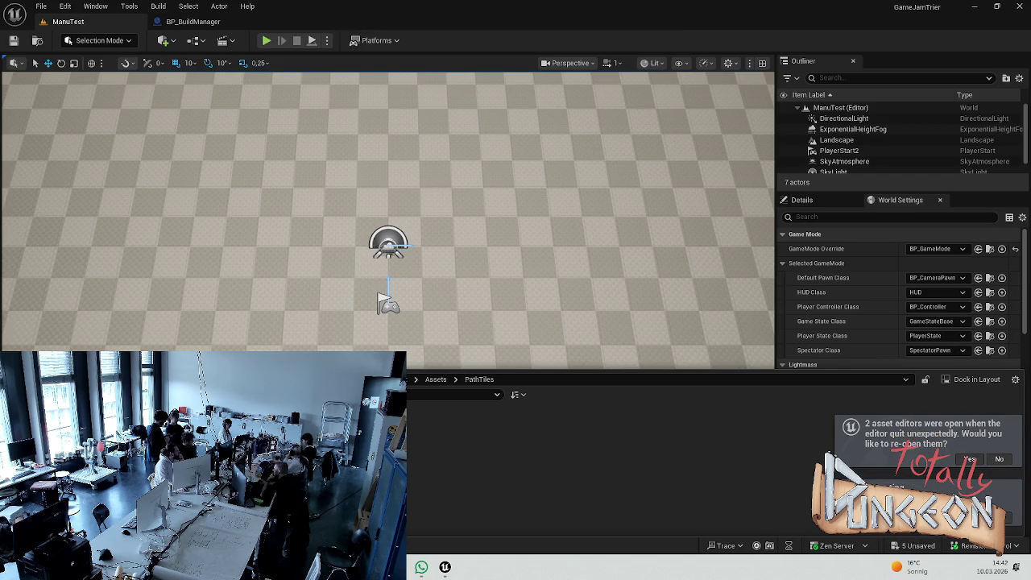
double_click(379, 448)
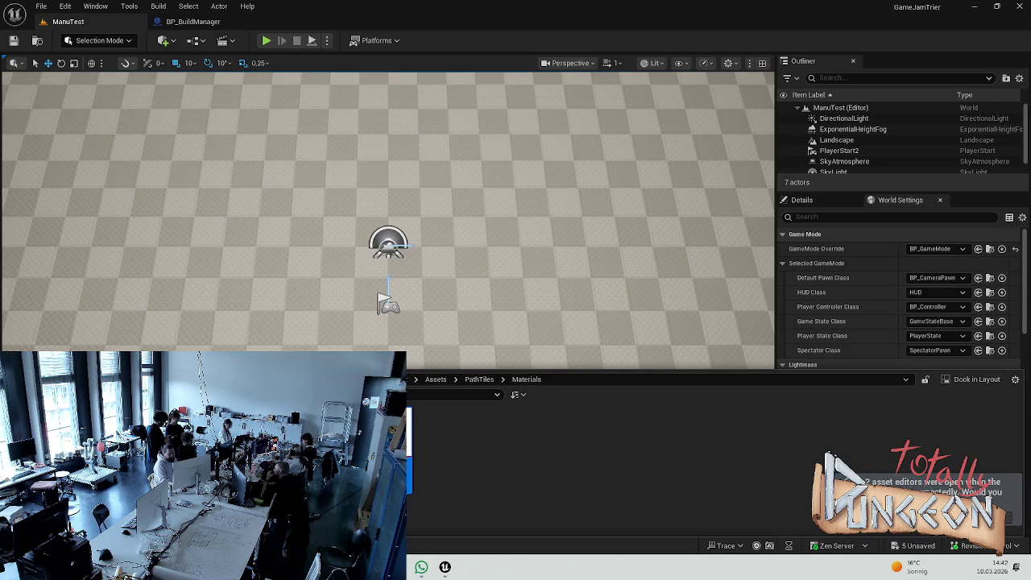
key(ctrl+s)
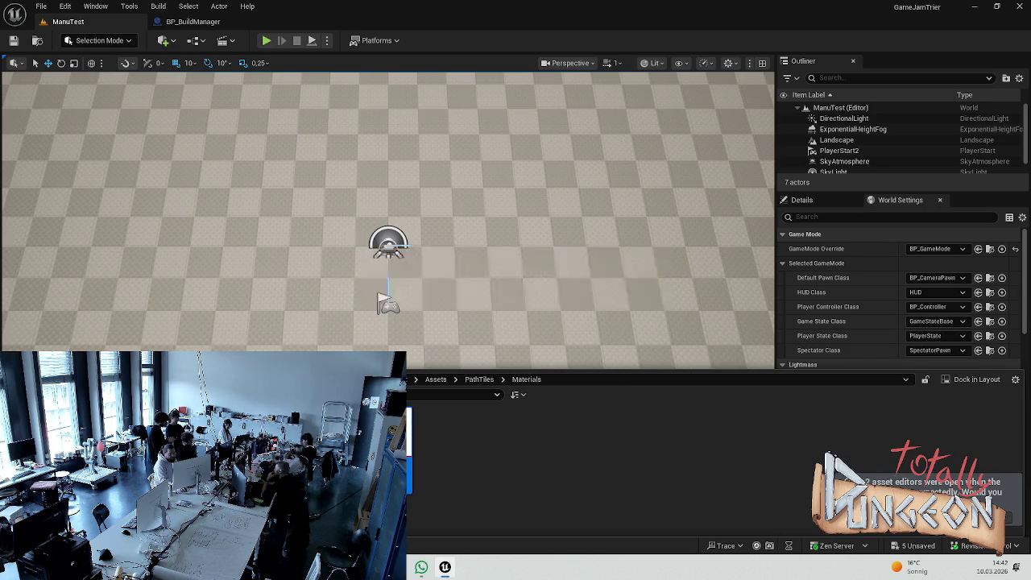
click(475, 379)
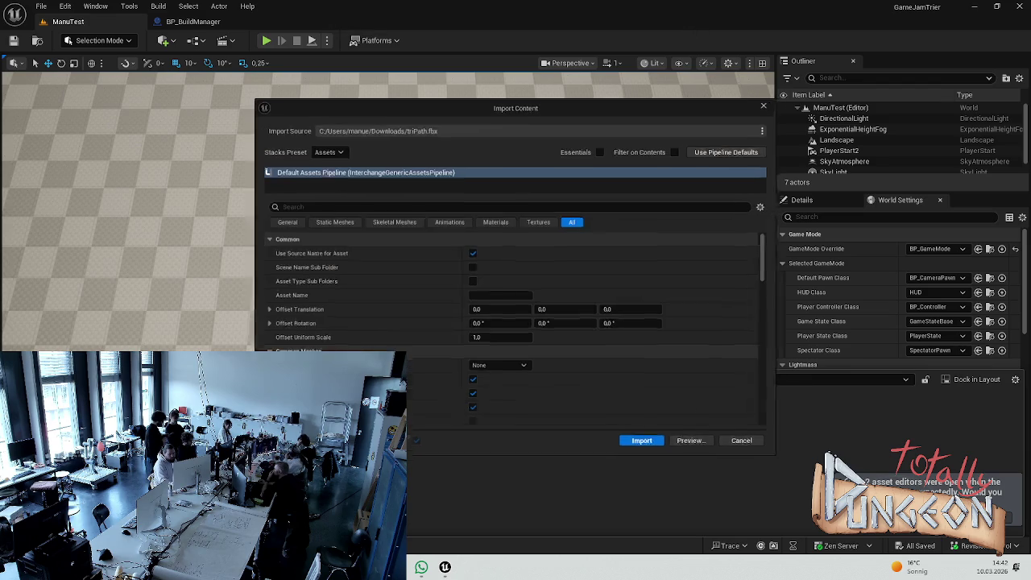
Step: Import the triPath and straightPath meshes into PathTiles, reviewing the material import settings
click(635, 446)
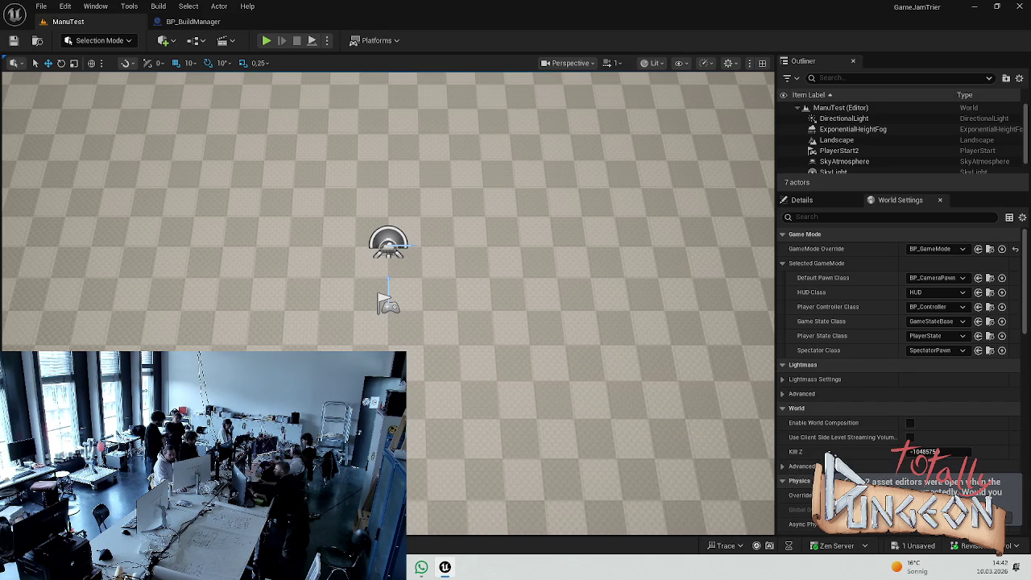
key(ctrl+space)
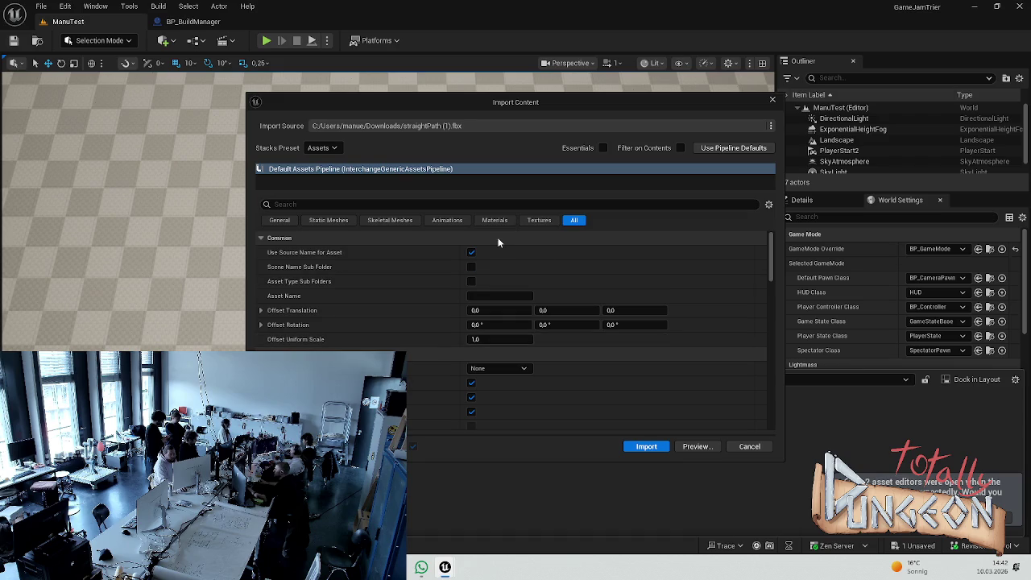
click(495, 220)
click(637, 450)
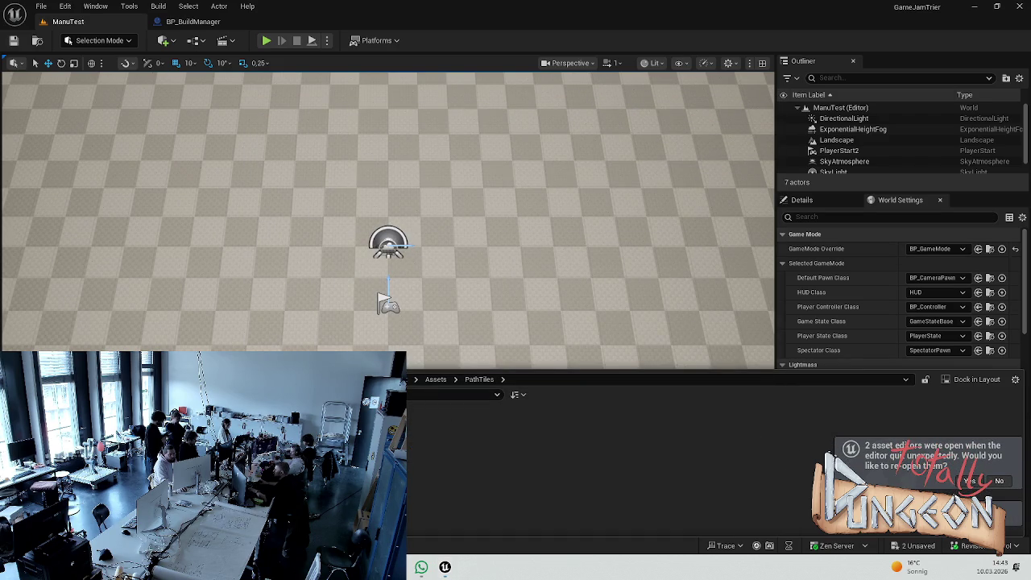
Step: Drag the remaining mesh FBX files into PathTiles, confirm each import, and save all
drag(516, 14, 644, 448)
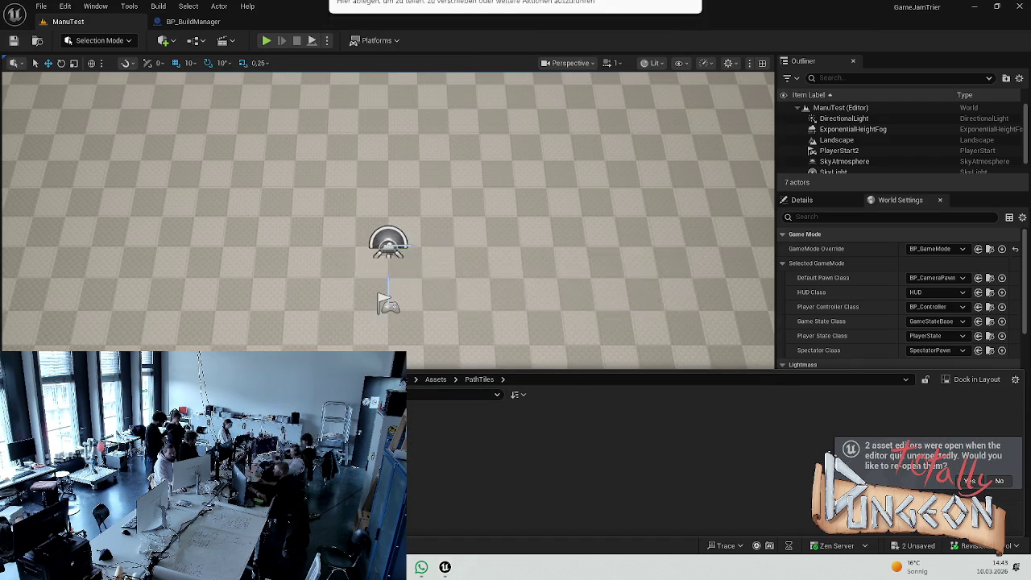
click(651, 444)
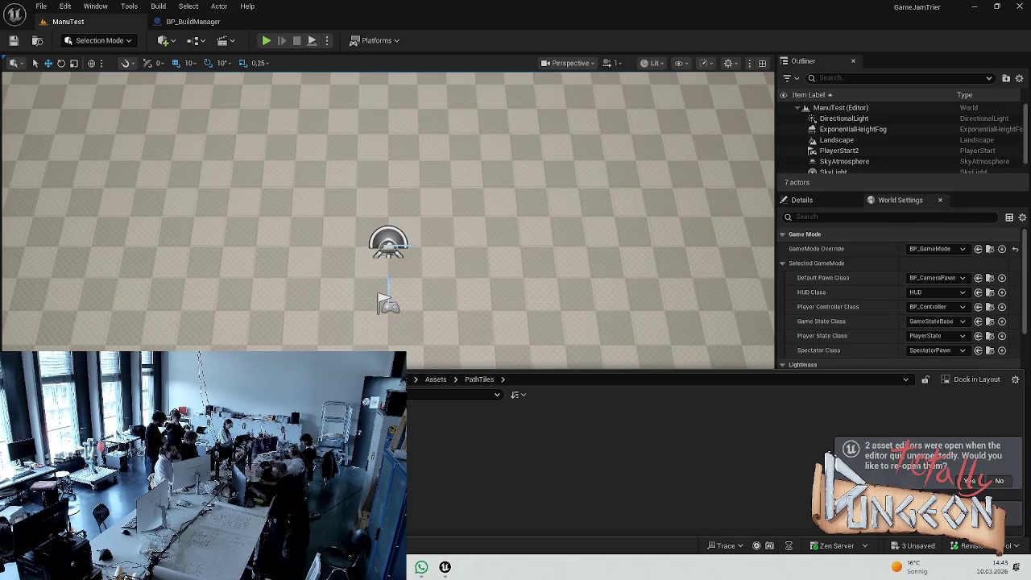
drag(516, 14, 426, 454)
click(652, 441)
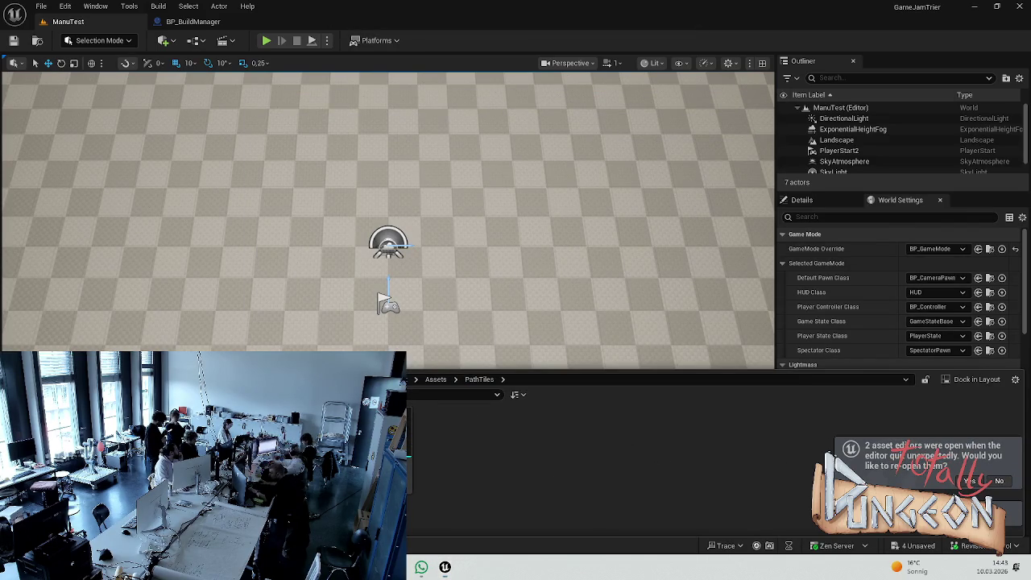
drag(516, 14, 472, 460)
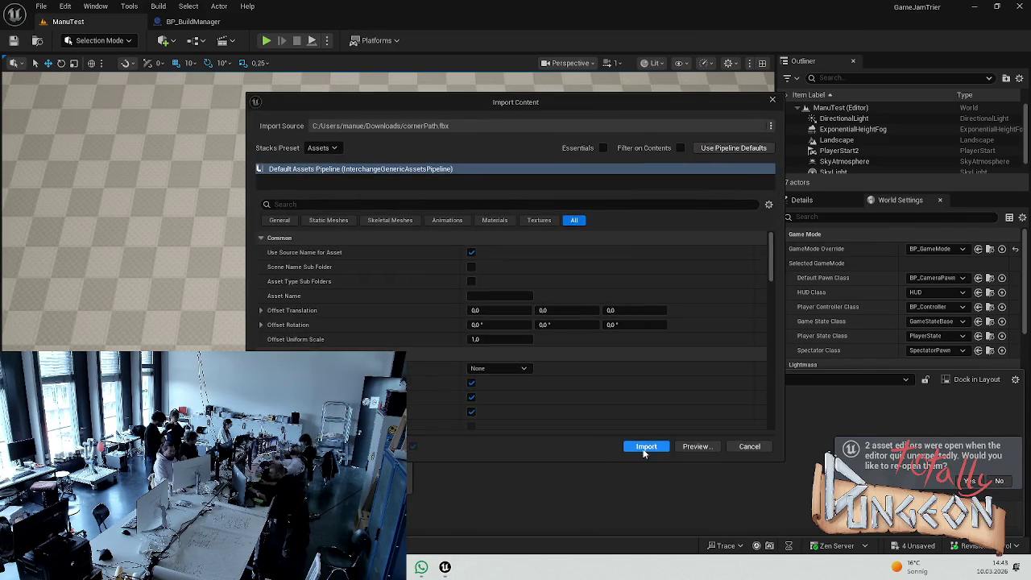
click(645, 448)
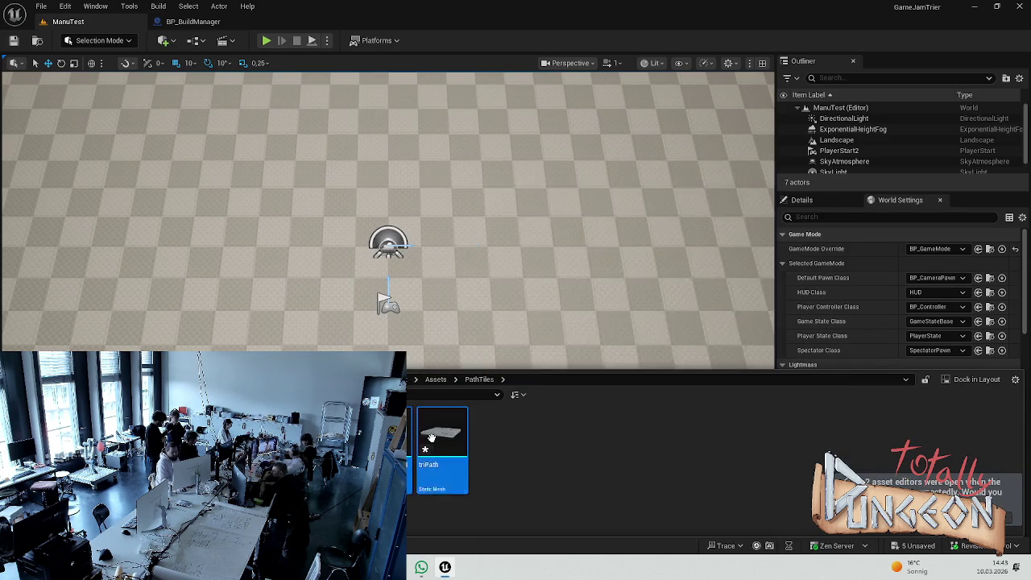
key(ctrl+shift+s)
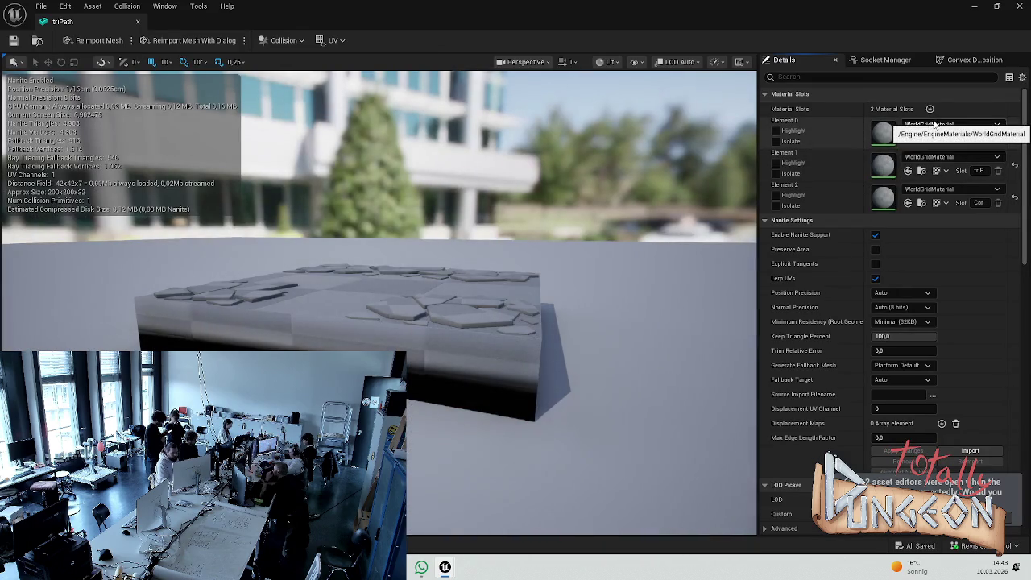
Step: Inspect triPath's three material slots in the mesh editor, then enter the PathTiles Materials subfolder
click(939, 127)
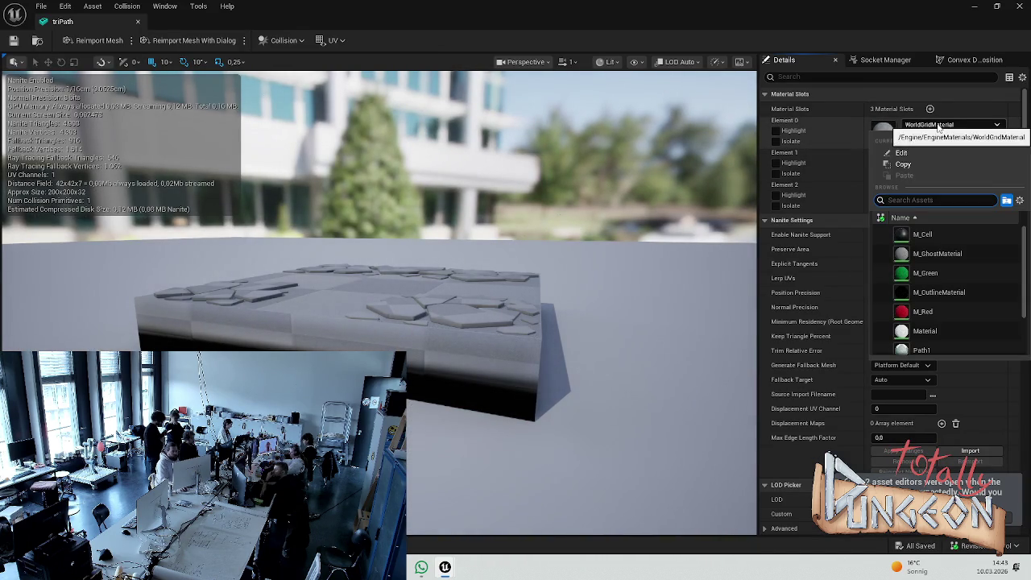
scroll(981, 287, down, 2)
scroll(967, 282, up, 2)
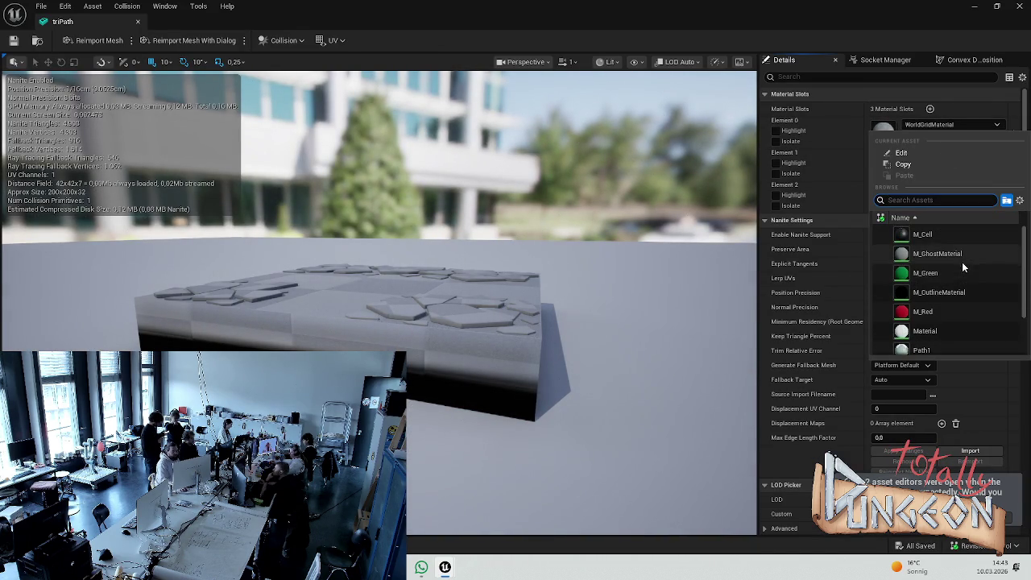
key(ctrl+space)
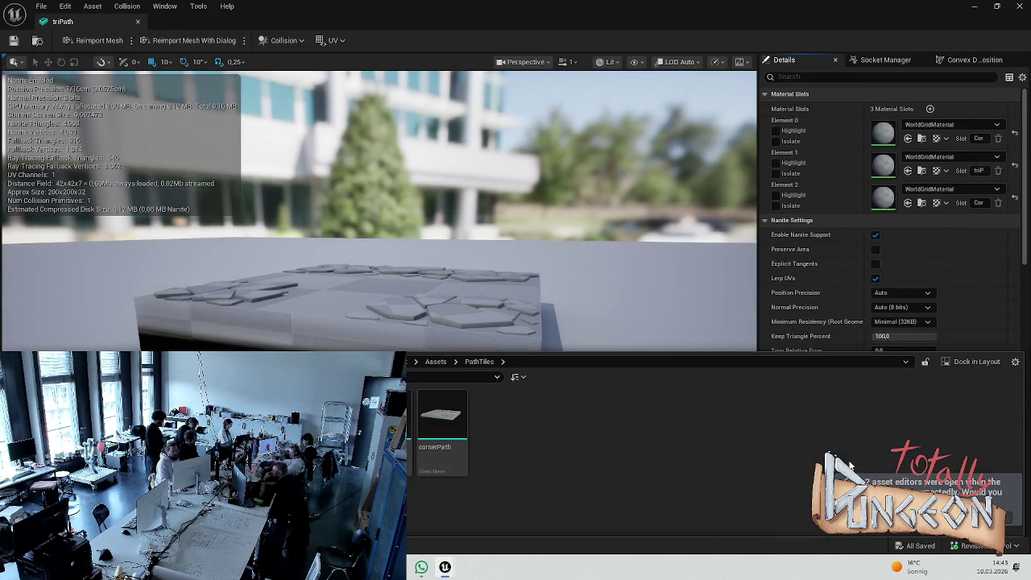
click(776, 195)
mouse_move(564, 242)
mouse_down()
mouse_move(564, 403)
mouse_move(565, 298)
mouse_up()
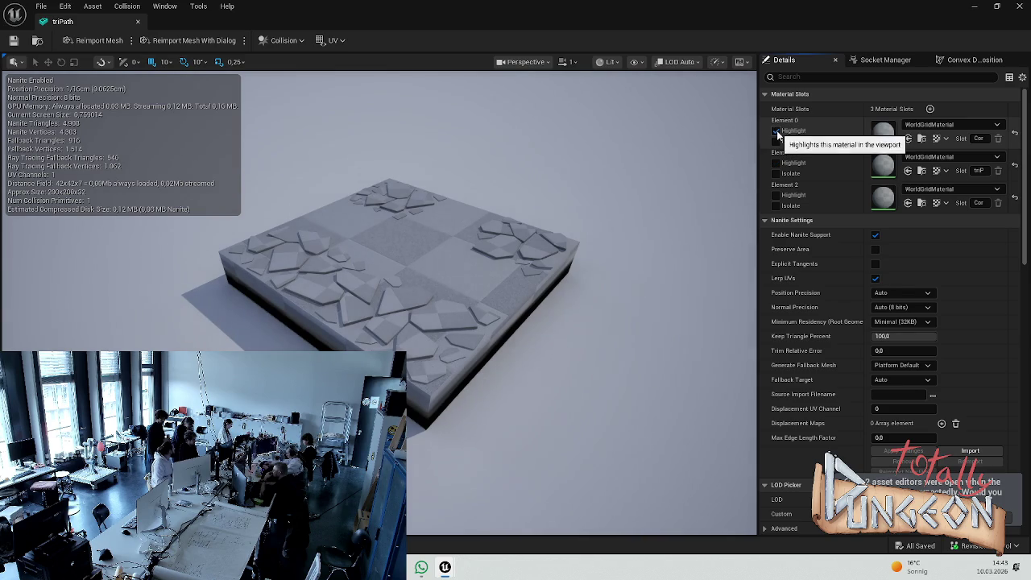
click(776, 163)
key(ctrl+space)
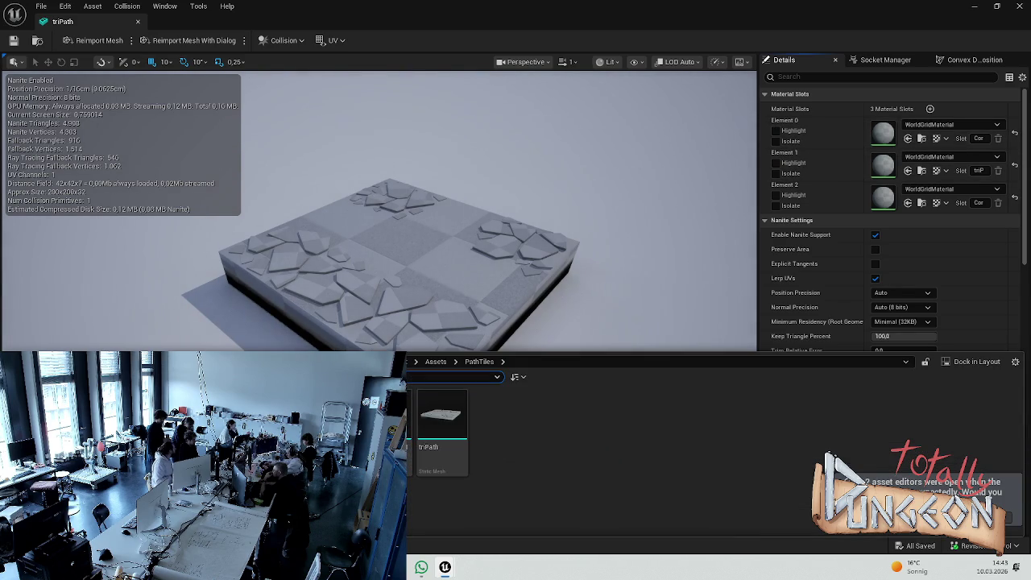
click(48, 419)
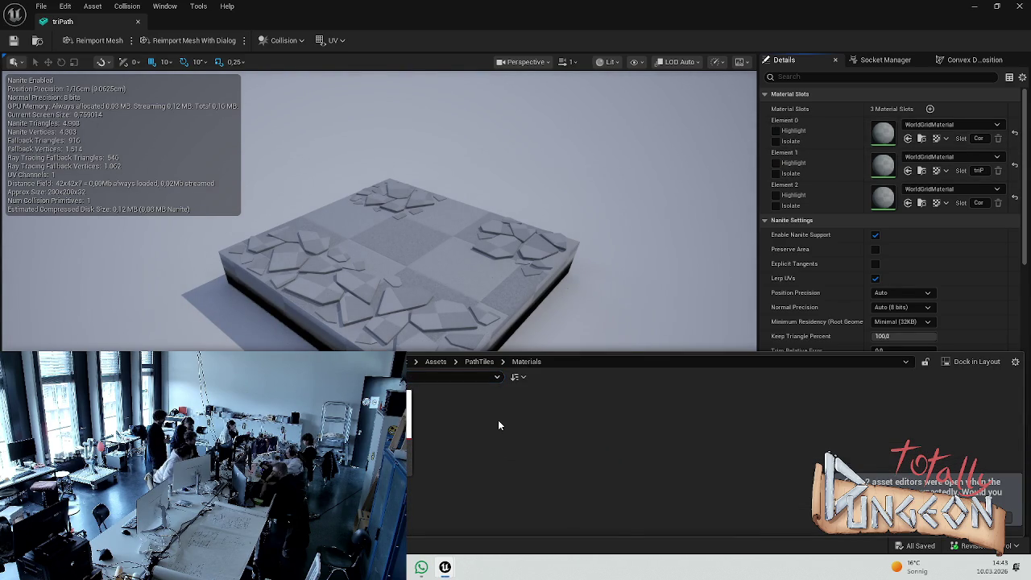
Step: Import the triPathBG texture into Materials and drop endPathBG into the EndPath material graph
right_click(498, 426)
click(546, 298)
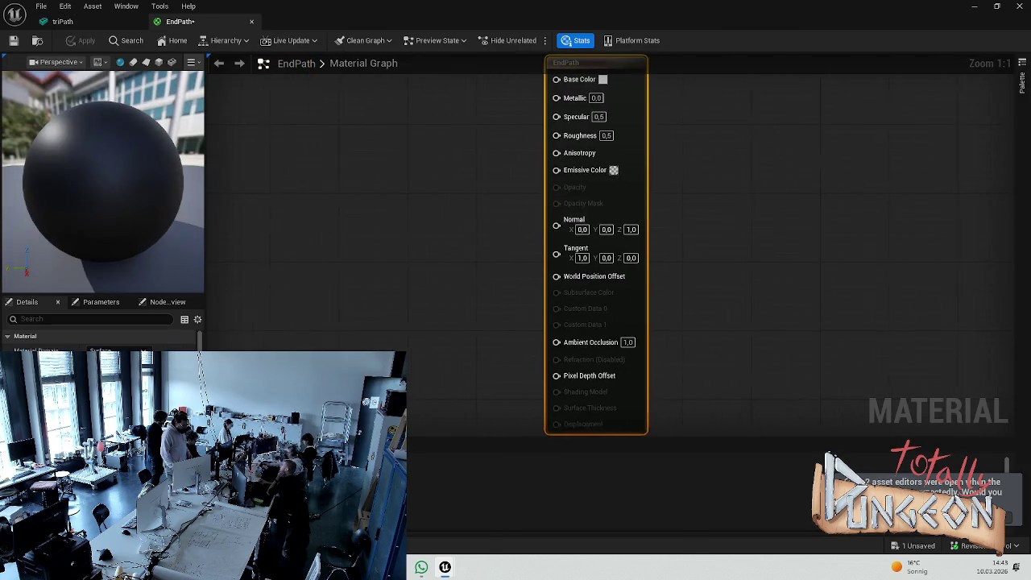
key(ctrl+space)
drag(439, 427, 304, 192)
Step: Wire the texture sample's RGB into EndPath's Base Color and save the material
drag(395, 300, 562, 170)
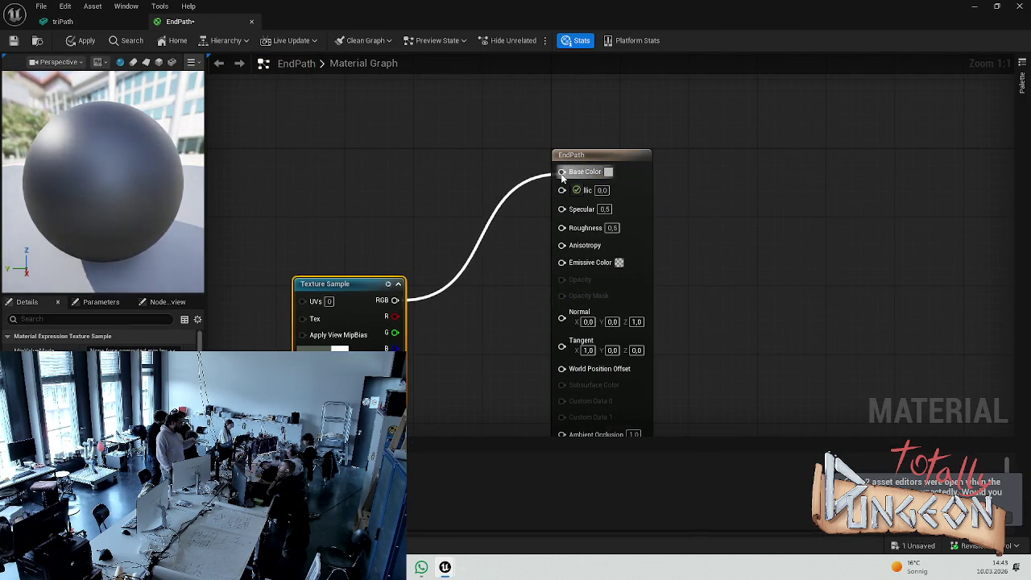
mouse_move(389, 282)
mouse_down()
mouse_move(374, 169)
mouse_move(344, 159)
mouse_up()
key(ctrl+s)
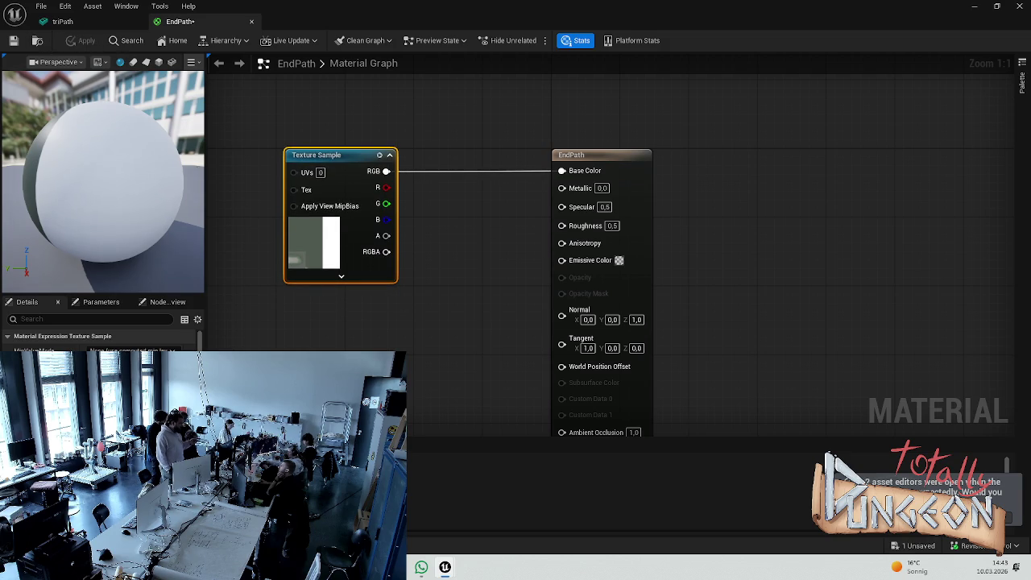
click(269, 281)
key(ctrl+s)
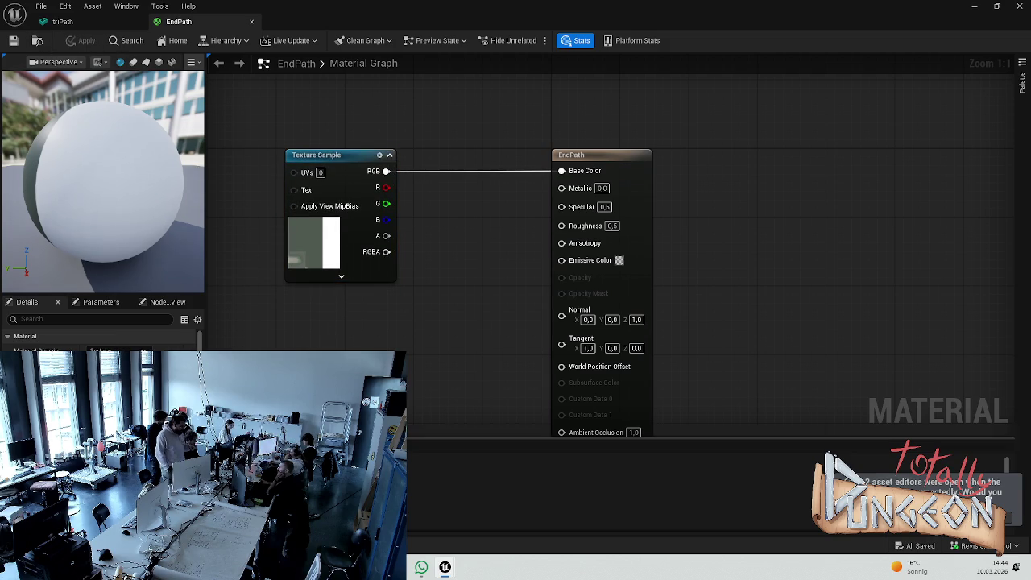
key(ctrl+space)
click(266, 362)
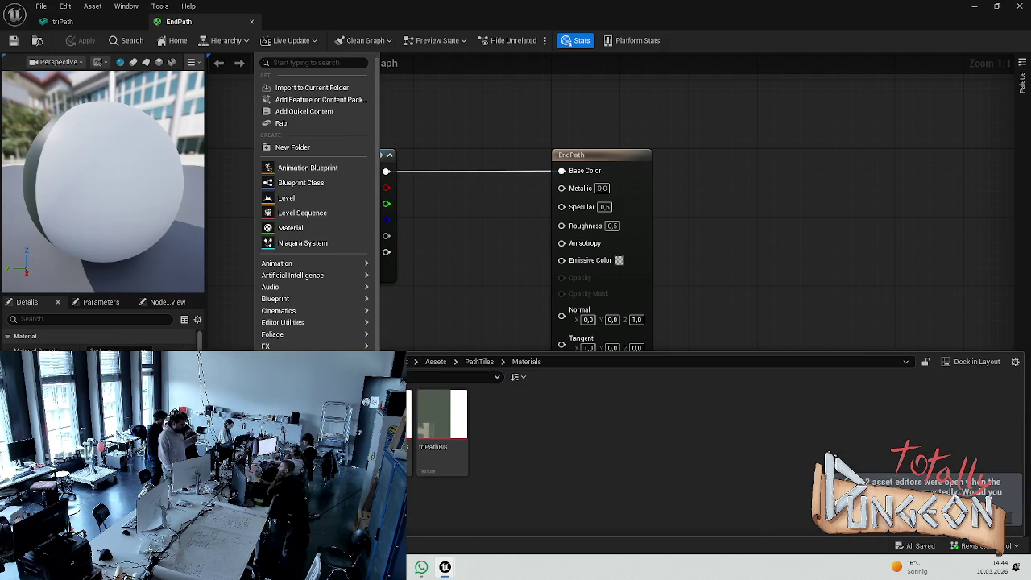
Step: Import straightPathBG and feed a texture sample into QuadPath's Base Color, then save
click(547, 377)
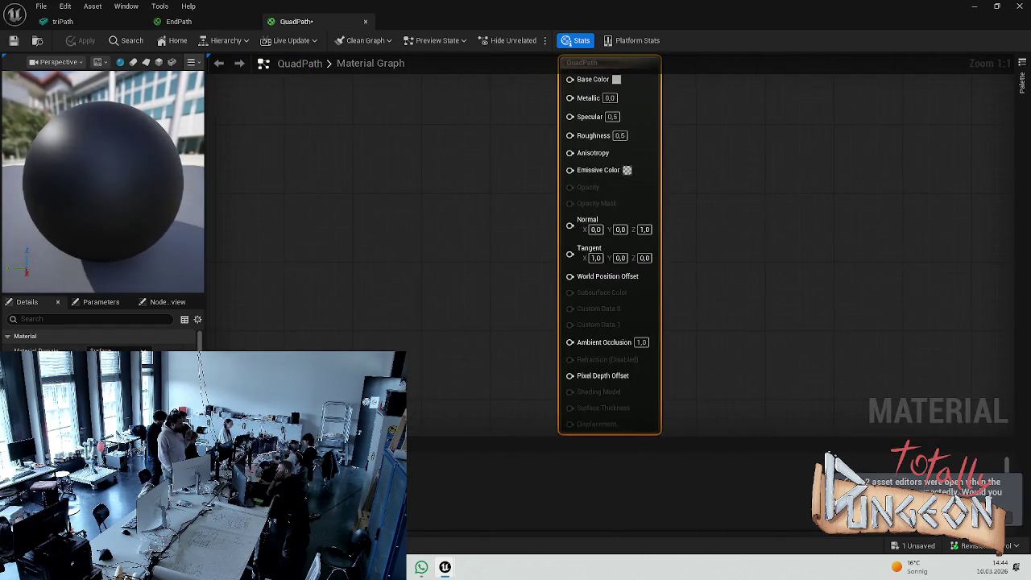
key(ctrl+space)
drag(495, 414, 448, 139)
mouse_move(435, 211)
mouse_down()
mouse_move(545, 152)
mouse_move(416, 151)
mouse_up()
drag(421, 169, 581, 166)
key(ctrl+s)
drag(379, 152, 379, 144)
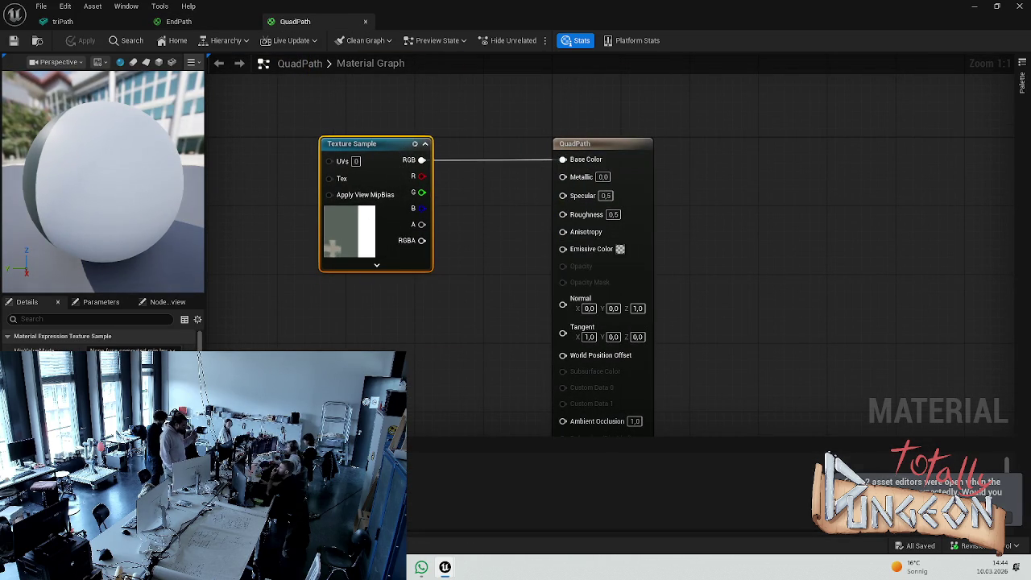
Step: Import the StonesPath texture into the Materials folder
key(ctrl+space)
right_click(564, 438)
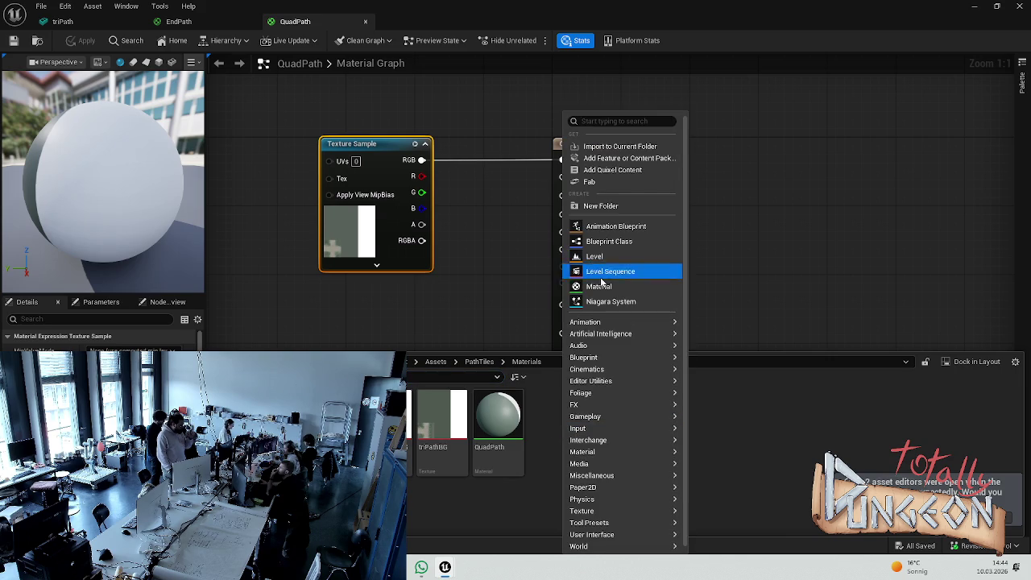
click(600, 288)
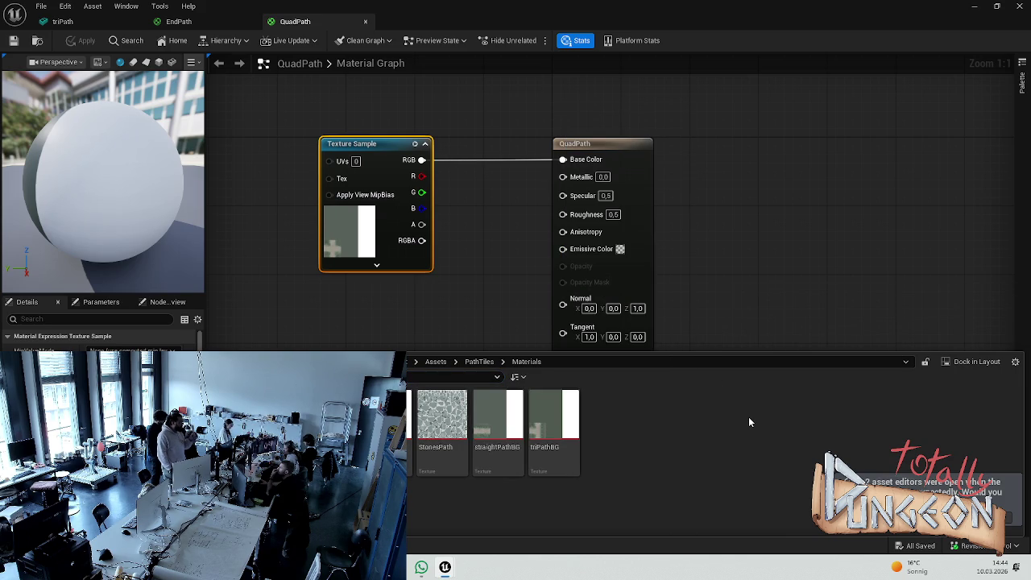